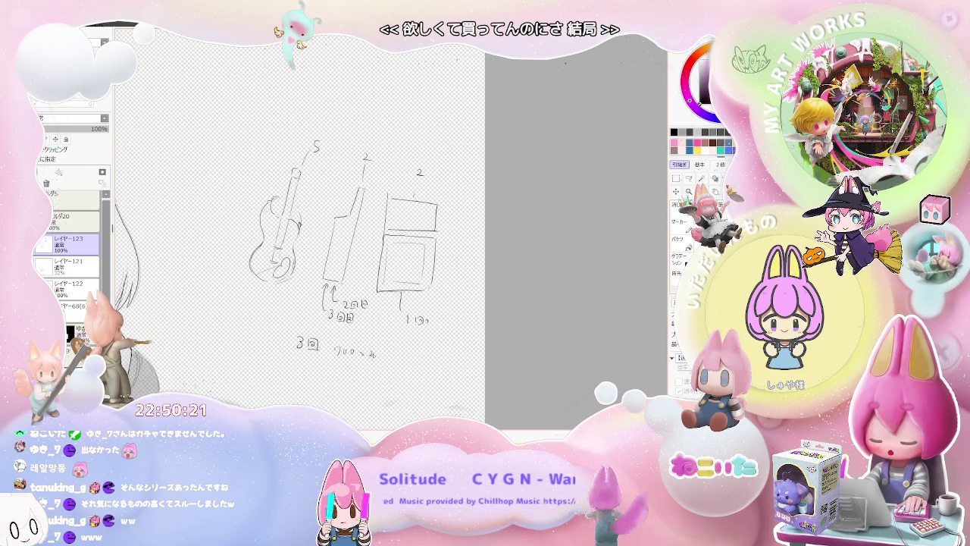
- Write 700×3 = 2100 under the guitar sketches, removing the stray tick and underlining 2100
{"action": "left_click_drag", "start_coordinate": [265, 291], "coordinate": [269, 297]}
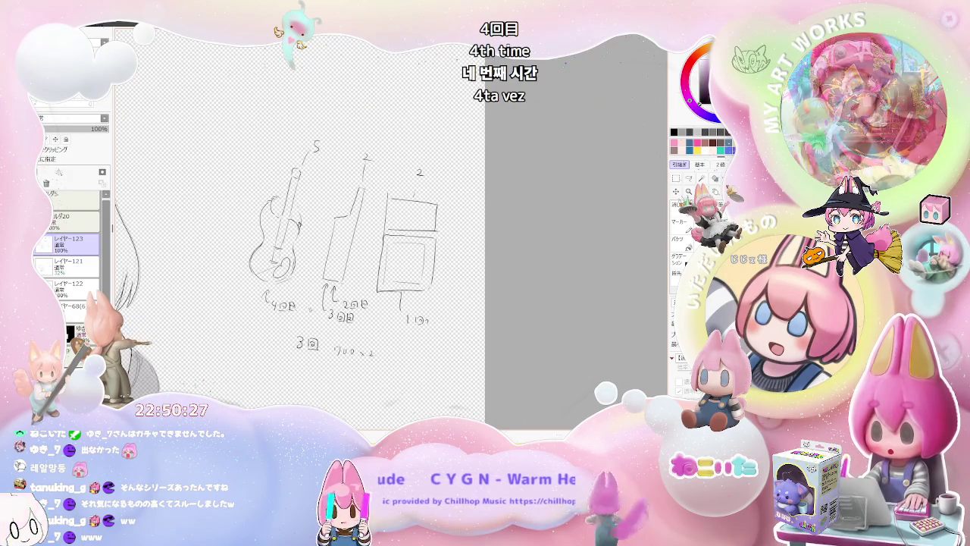
{"action": "left_click_drag", "start_coordinate": [328, 339], "coordinate": [329, 343]}
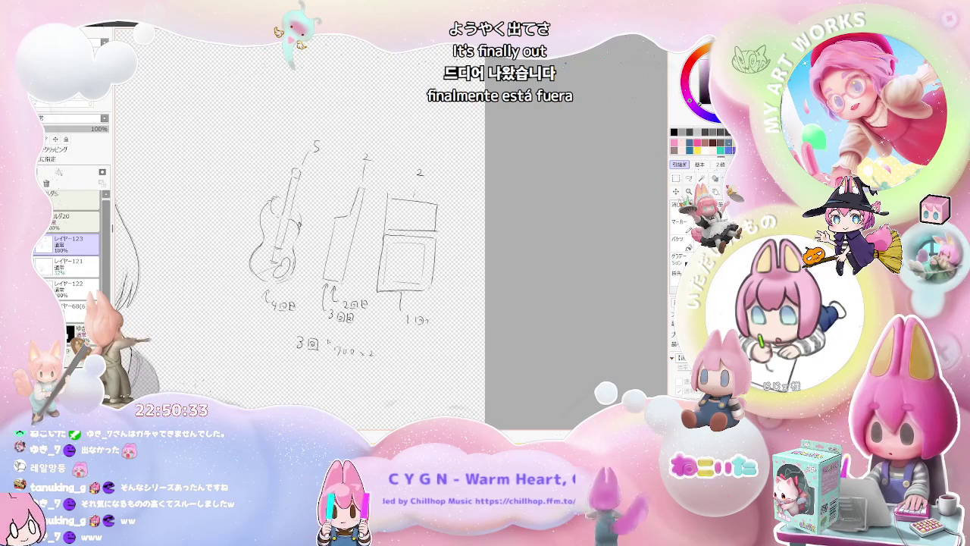
{"action": "key", "text": "ctrl+z"}
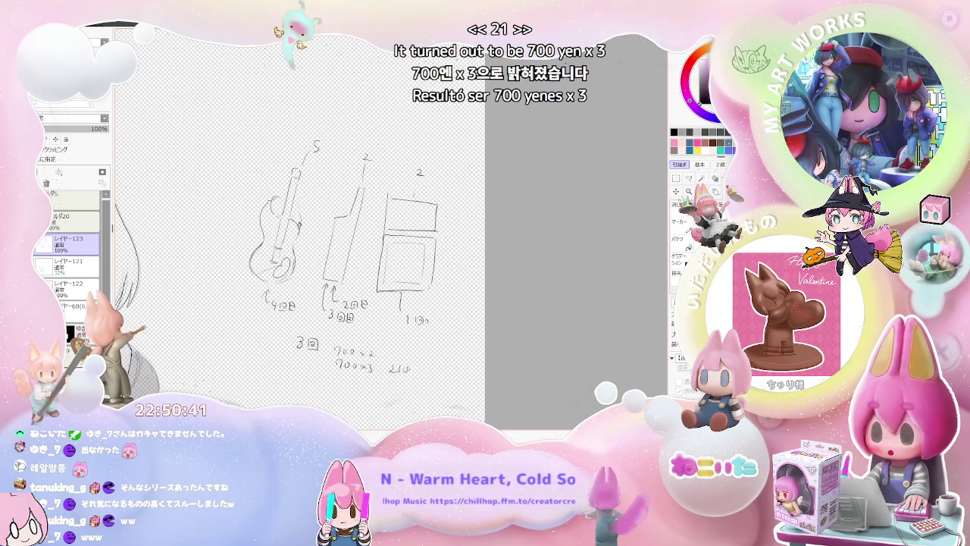
{"action": "left_click_drag", "start_coordinate": [388, 372], "coordinate": [416, 372]}
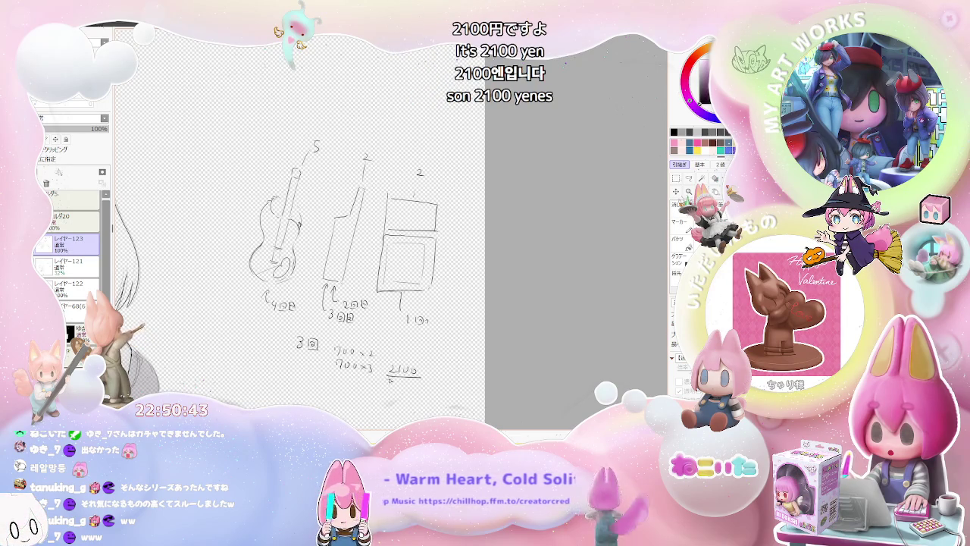
- Delete the small circle doodle and its labels
{"action": "scroll", "coordinate": [419, 382], "scroll_direction": "down", "scroll_amount": 2}
{"action": "scroll", "coordinate": [423, 387], "scroll_direction": "down", "scroll_amount": 1}
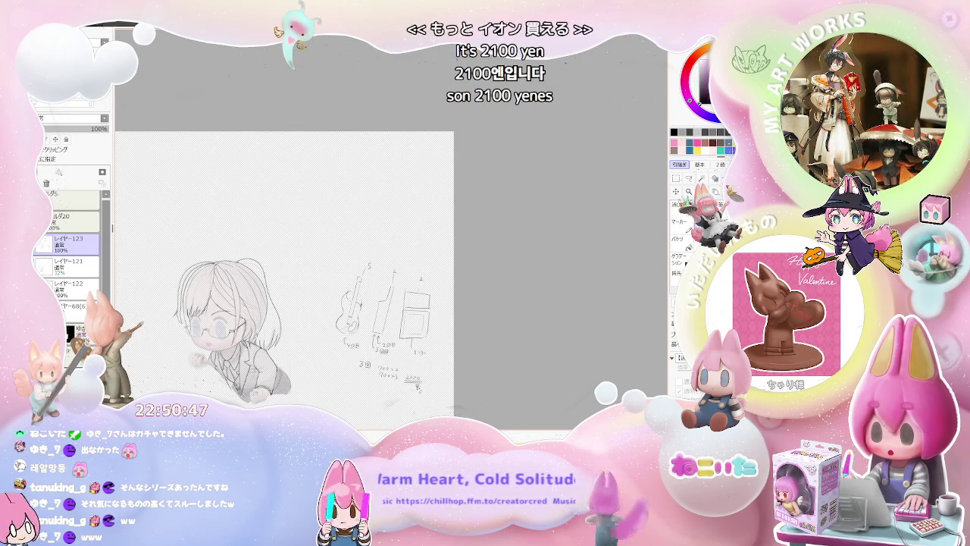
{"action": "scroll", "coordinate": [421, 383], "scroll_direction": "up", "scroll_amount": 2}
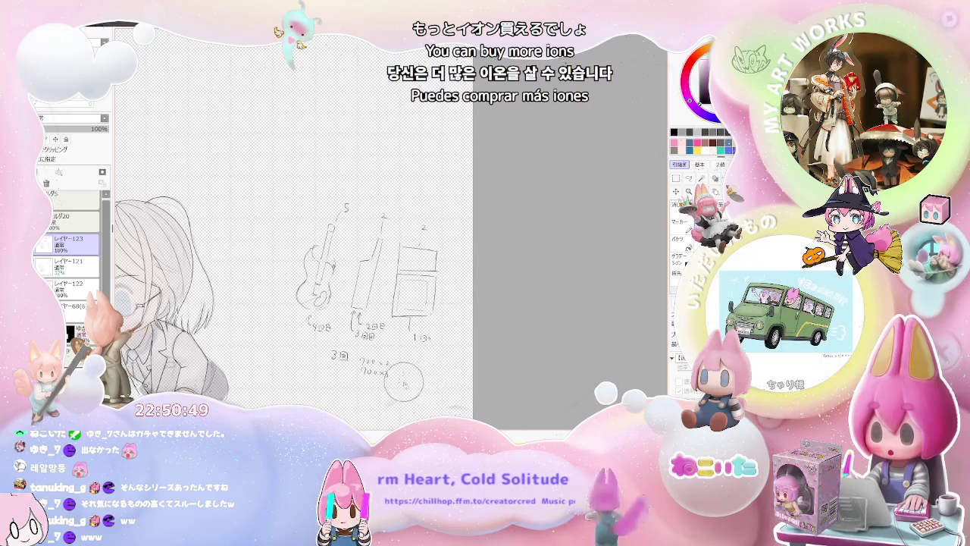
{"action": "left_click_drag", "start_coordinate": [366, 375], "coordinate": [329, 364]}
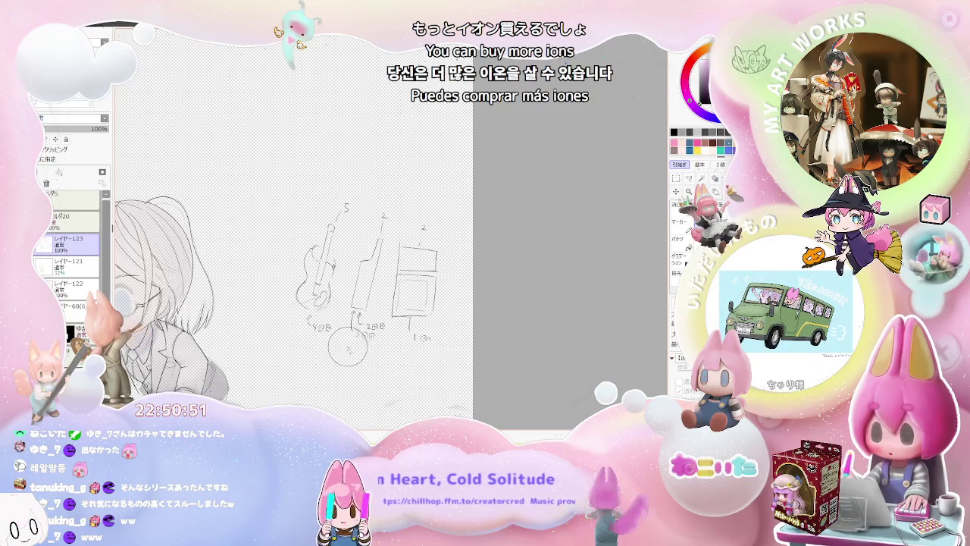
{"action": "key", "text": "Delete"}
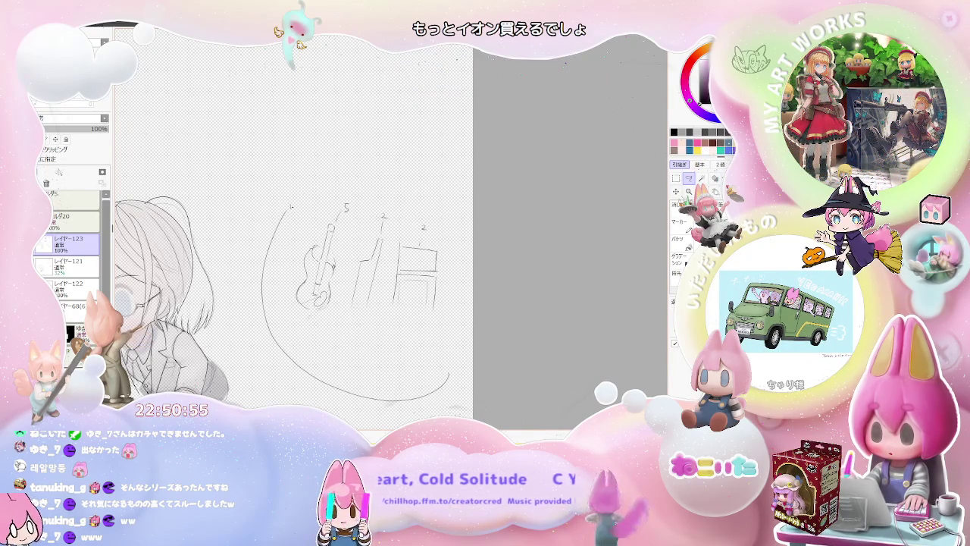
- Delete the guitar and building doodles along with the price notes, then clear the selection
{"action": "left_click_drag", "start_coordinate": [345, 392], "coordinate": [467, 384]}
{"action": "key", "text": "Delete"}
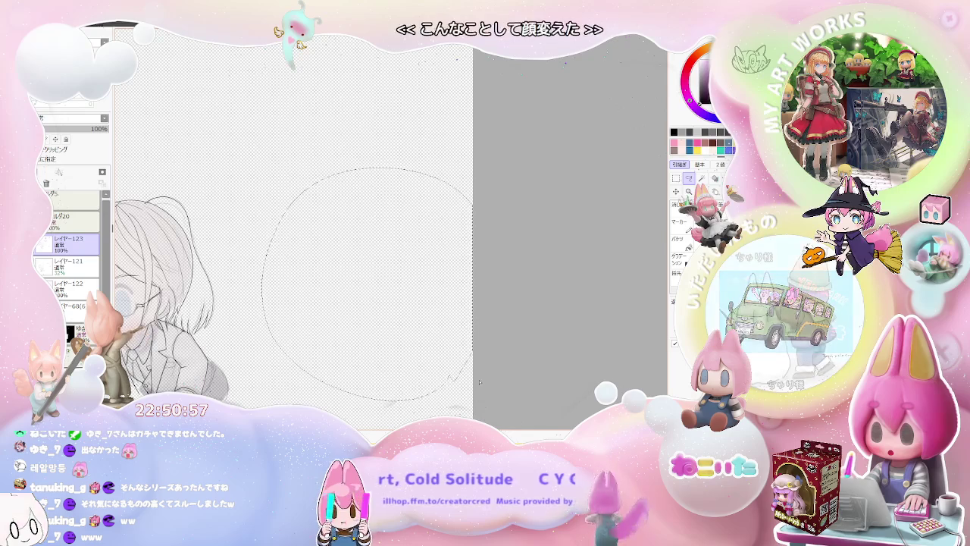
{"action": "key", "text": "ctrl+d"}
{"action": "scroll", "coordinate": [485, 387], "scroll_direction": "down", "scroll_amount": 2}
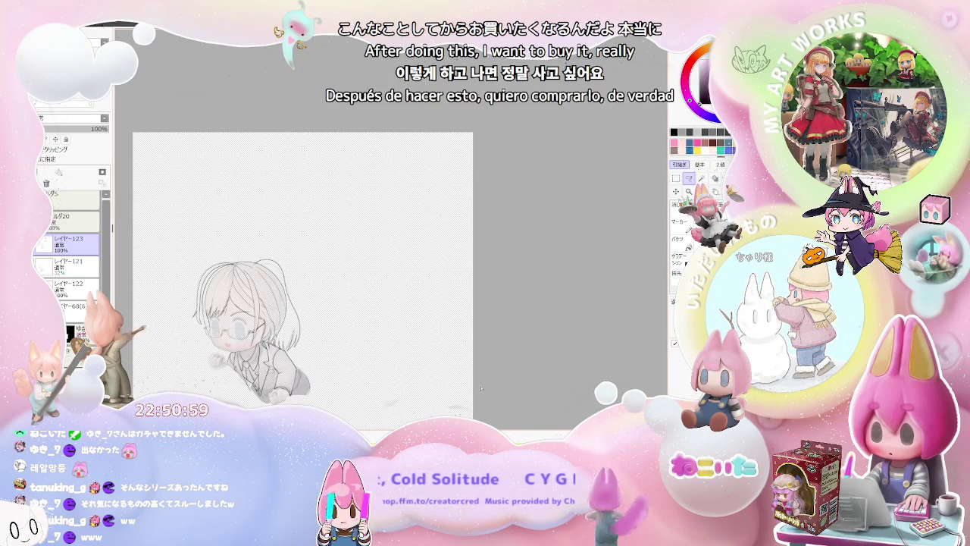
{"action": "scroll", "coordinate": [220, 314], "scroll_direction": "up", "scroll_amount": 3}
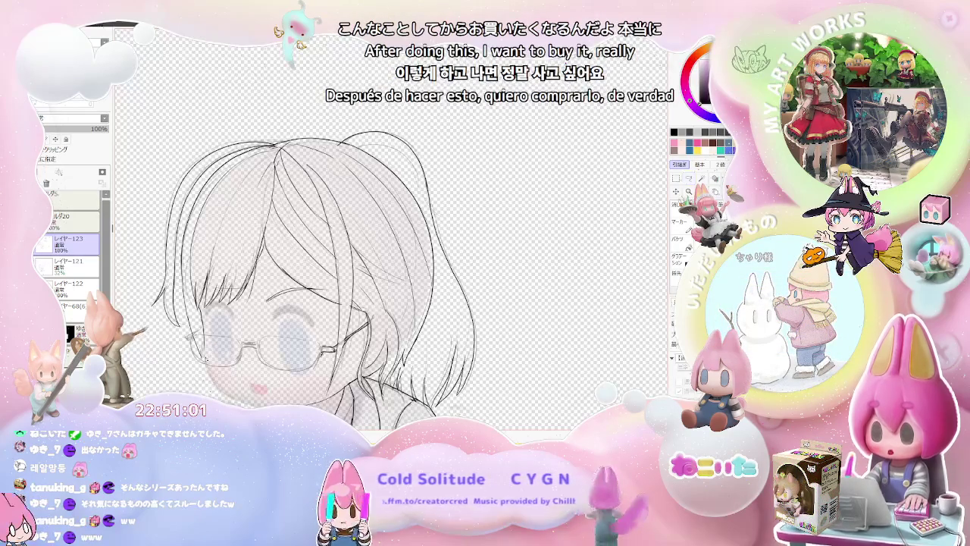
{"action": "scroll", "coordinate": [203, 348], "scroll_direction": "up", "scroll_amount": 1}
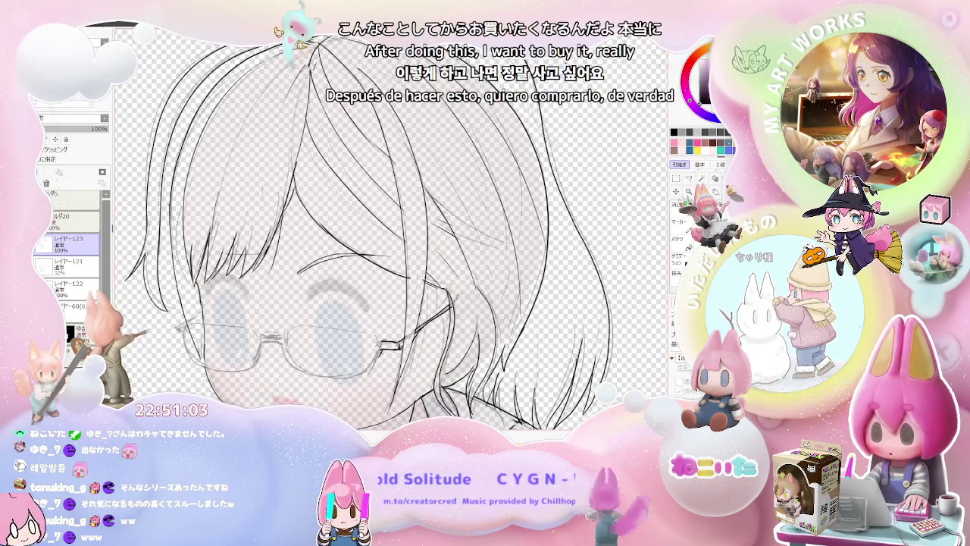
{"action": "scroll", "coordinate": [319, 257], "scroll_direction": "down", "scroll_amount": 2}
{"action": "scroll", "coordinate": [394, 326], "scroll_direction": "up", "scroll_amount": 1}
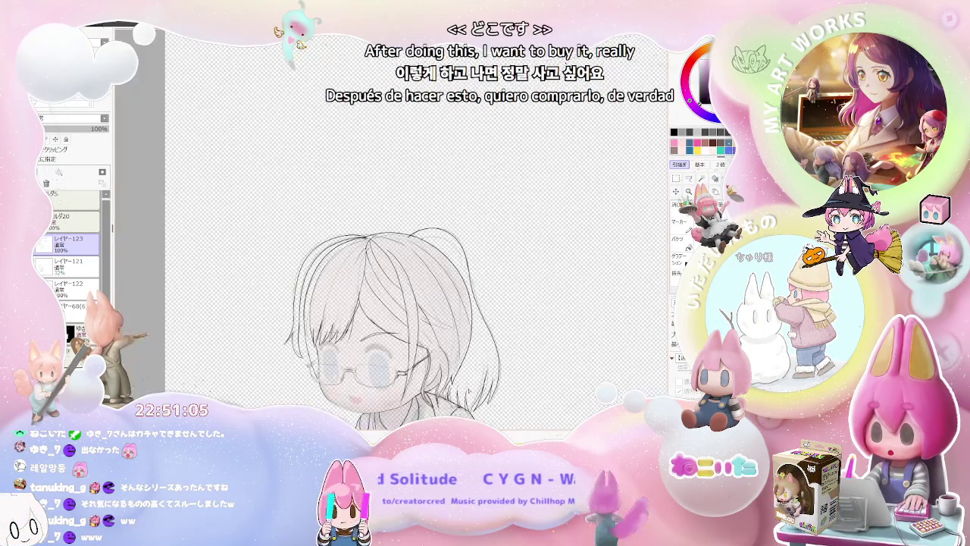
{"action": "scroll", "coordinate": [387, 319], "scroll_direction": "right", "scroll_amount": 1}
{"action": "scroll", "coordinate": [364, 288], "scroll_direction": "down", "scroll_amount": 2}
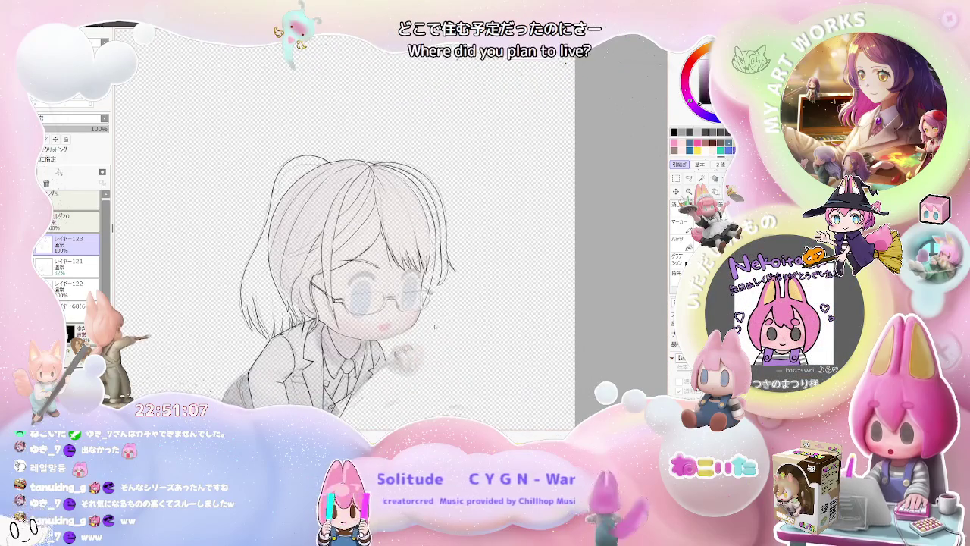
{"action": "scroll", "coordinate": [439, 325], "scroll_direction": "up", "scroll_amount": 1}
{"action": "scroll", "coordinate": [403, 331], "scroll_direction": "up", "scroll_amount": 2}
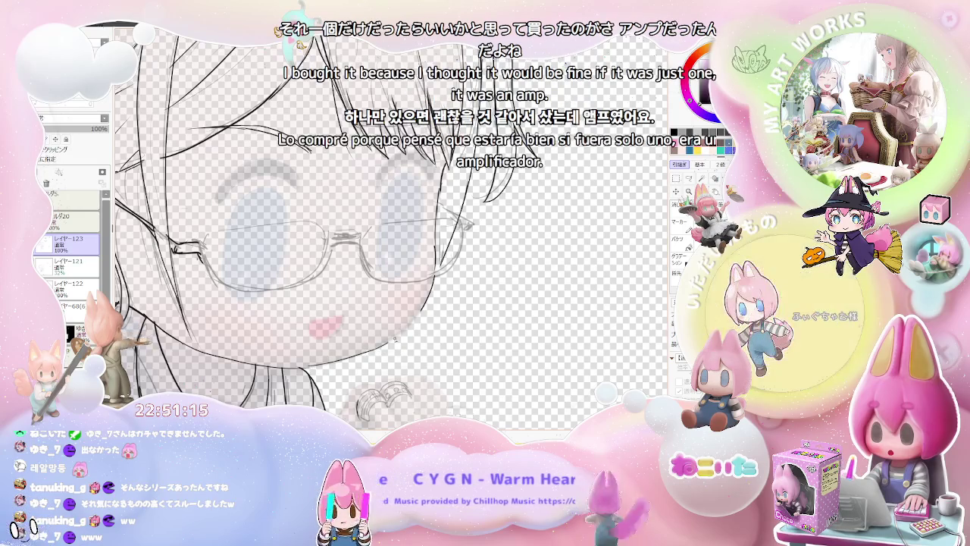
{"action": "scroll", "coordinate": [391, 232], "scroll_direction": "down", "scroll_amount": 3}
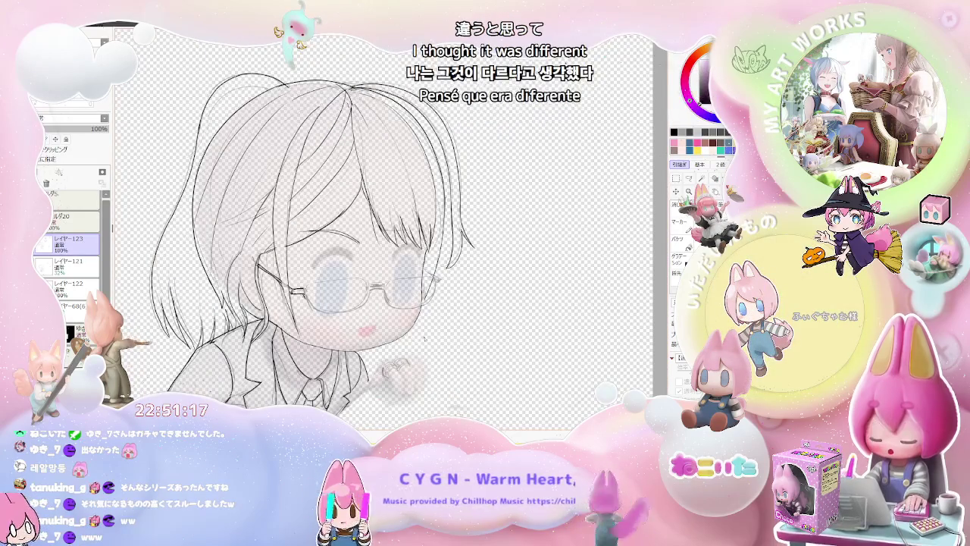
{"action": "scroll", "coordinate": [470, 250], "scroll_direction": "up", "scroll_amount": 1}
{"action": "left_click_drag", "start_coordinate": [499, 344], "coordinate": [434, 361]}
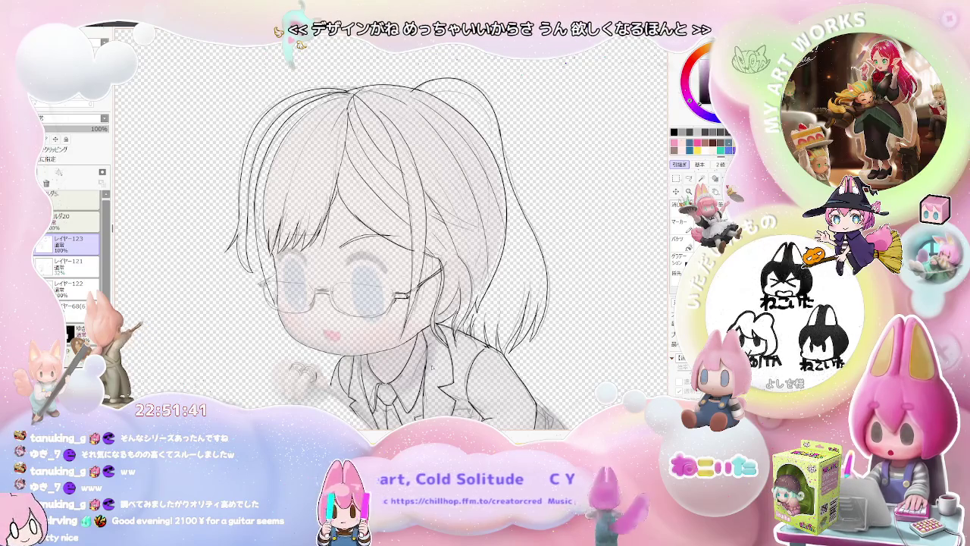
{"action": "key", "text": "minus"}
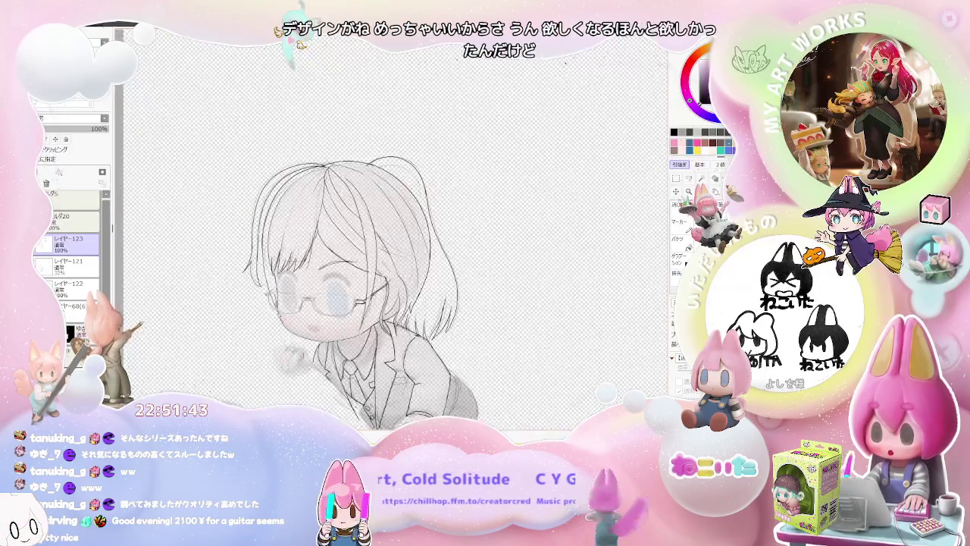
{"action": "key", "text": "minus"}
{"action": "scroll", "coordinate": [399, 298], "scroll_direction": "up", "scroll_amount": 3}
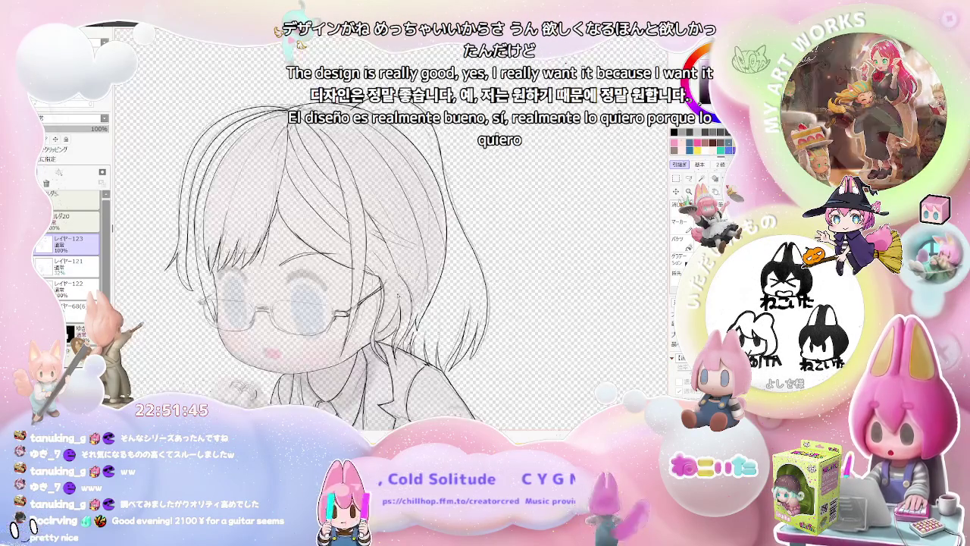
{"action": "scroll", "coordinate": [399, 298], "scroll_direction": "up", "scroll_amount": 2}
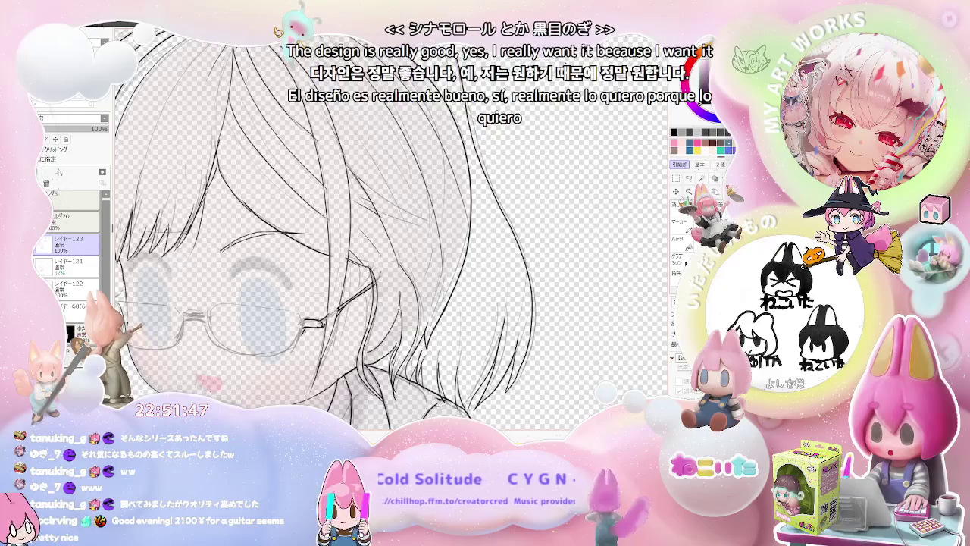
{"action": "scroll", "coordinate": [462, 337], "scroll_direction": "down", "scroll_amount": 2}
{"action": "scroll", "coordinate": [463, 337], "scroll_direction": "down", "scroll_amount": 1}
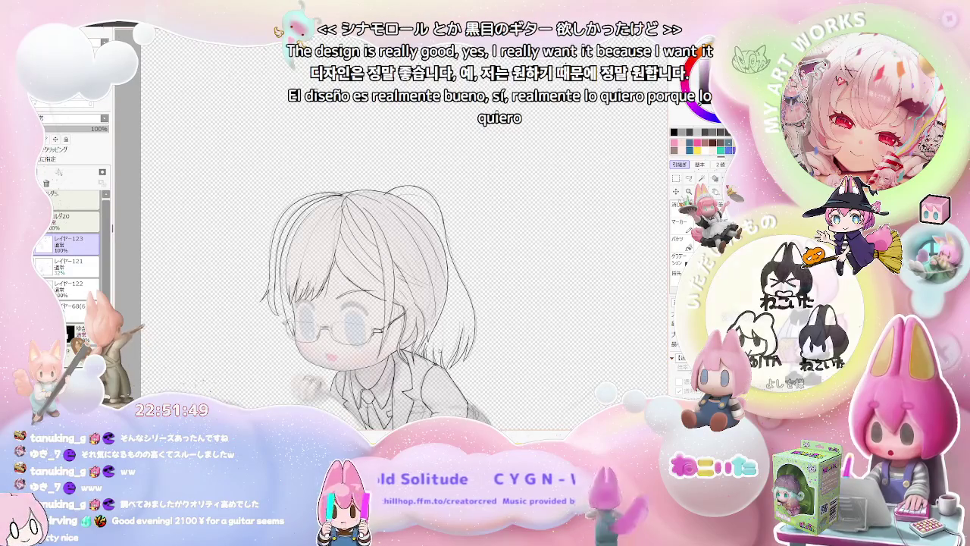
{"action": "scroll", "coordinate": [417, 303], "scroll_direction": "up", "scroll_amount": 1}
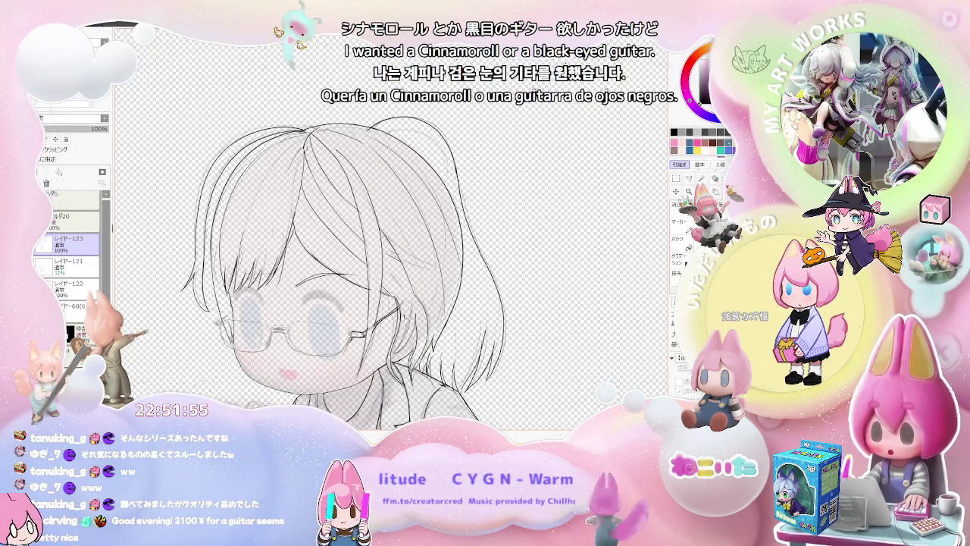
{"action": "scroll", "coordinate": [409, 334], "scroll_direction": "down", "scroll_amount": 1}
{"action": "scroll", "coordinate": [364, 304], "scroll_direction": "down", "scroll_amount": 1}
{"action": "scroll", "coordinate": [364, 303], "scroll_direction": "up", "scroll_amount": 1}
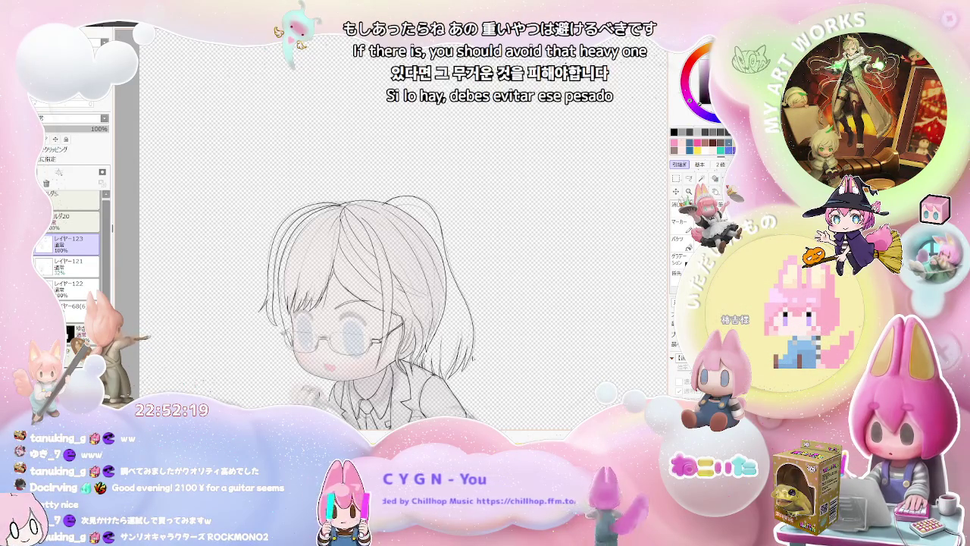
{"action": "scroll", "coordinate": [307, 305], "scroll_direction": "up", "scroll_amount": 4}
{"action": "scroll", "coordinate": [307, 305], "scroll_direction": "up", "scroll_amount": 1}
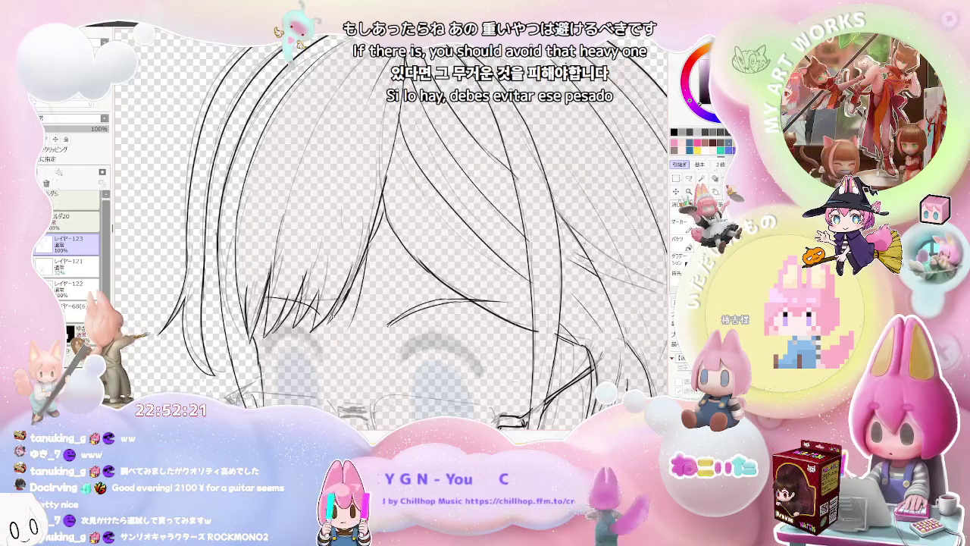
{"action": "scroll", "coordinate": [391, 230], "scroll_direction": "down", "scroll_amount": 2}
{"action": "scroll", "coordinate": [391, 230], "scroll_direction": "down", "scroll_amount": 1}
{"action": "scroll", "coordinate": [391, 229], "scroll_direction": "down", "scroll_amount": 1}
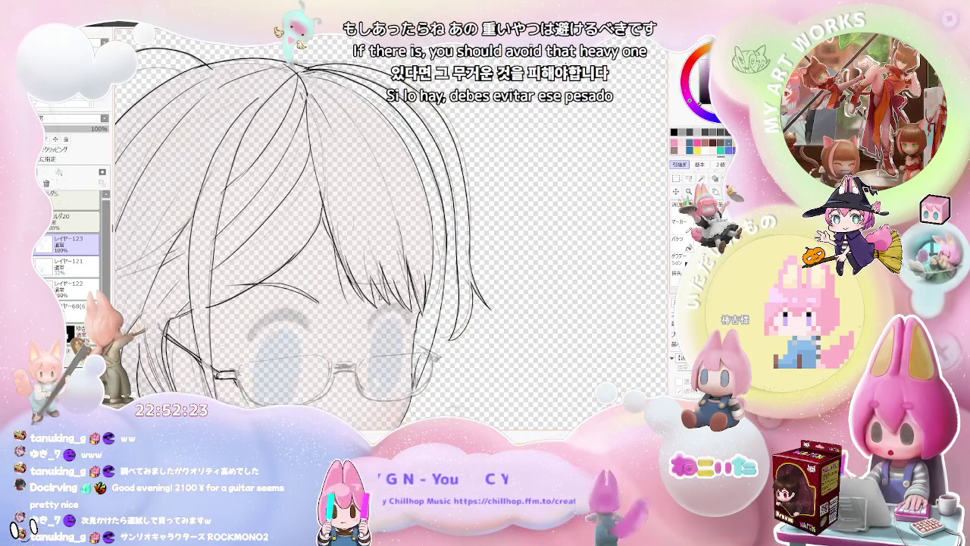
{"action": "scroll", "coordinate": [356, 250], "scroll_direction": "up", "scroll_amount": 1}
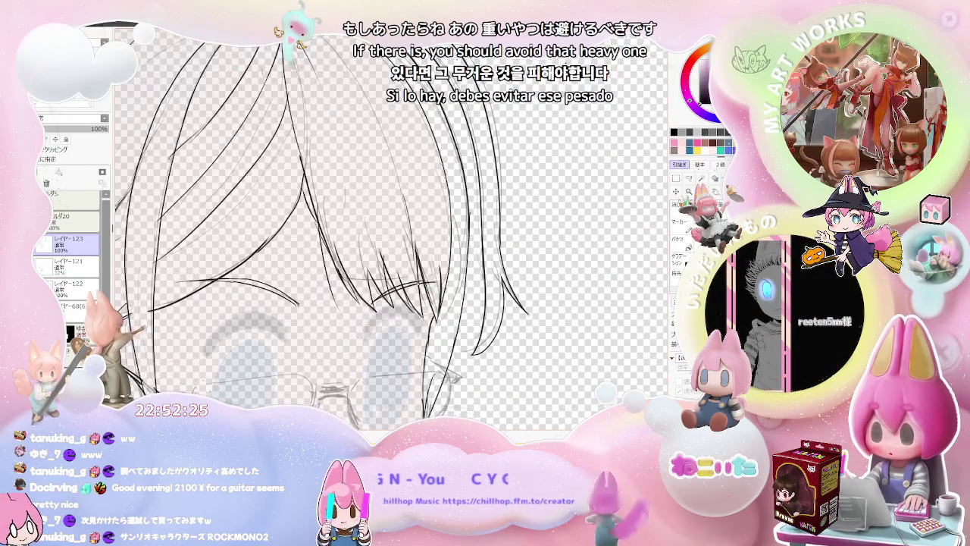
{"action": "scroll", "coordinate": [391, 230], "scroll_direction": "down", "scroll_amount": 1}
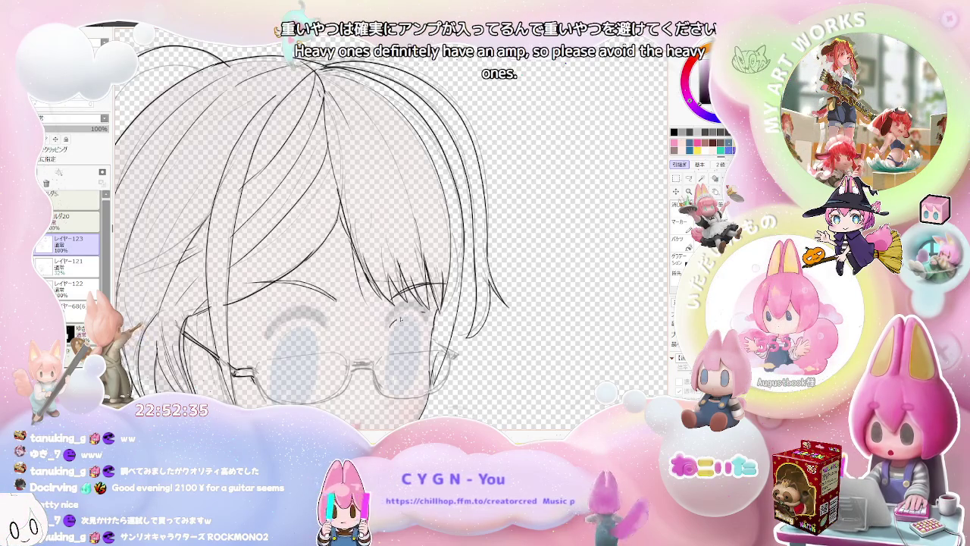
{"action": "scroll", "coordinate": [318, 235], "scroll_direction": "down", "scroll_amount": 2}
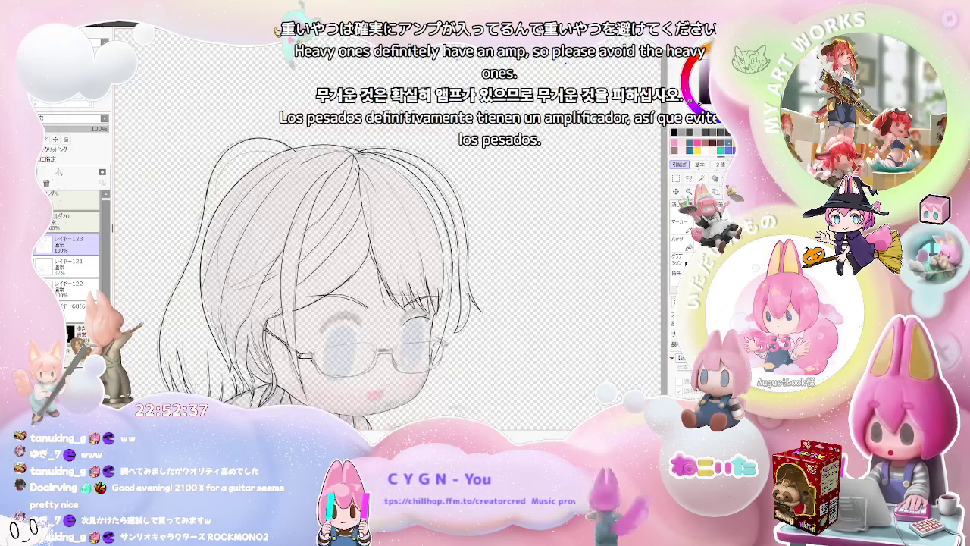
{"action": "scroll", "coordinate": [523, 292], "scroll_direction": "up", "scroll_amount": 1}
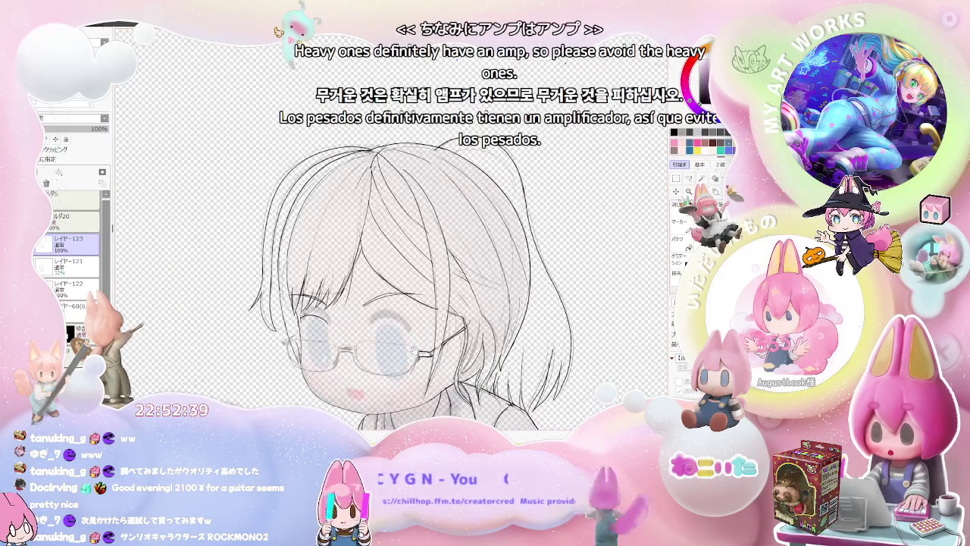
{"action": "scroll", "coordinate": [523, 291], "scroll_direction": "up", "scroll_amount": 1}
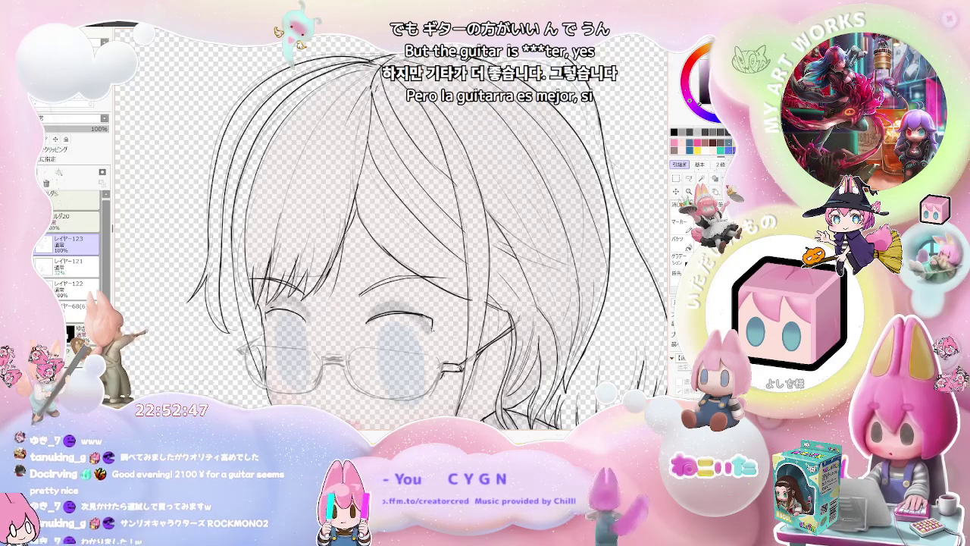
{"action": "scroll", "coordinate": [432, 329], "scroll_direction": "down", "scroll_amount": 3}
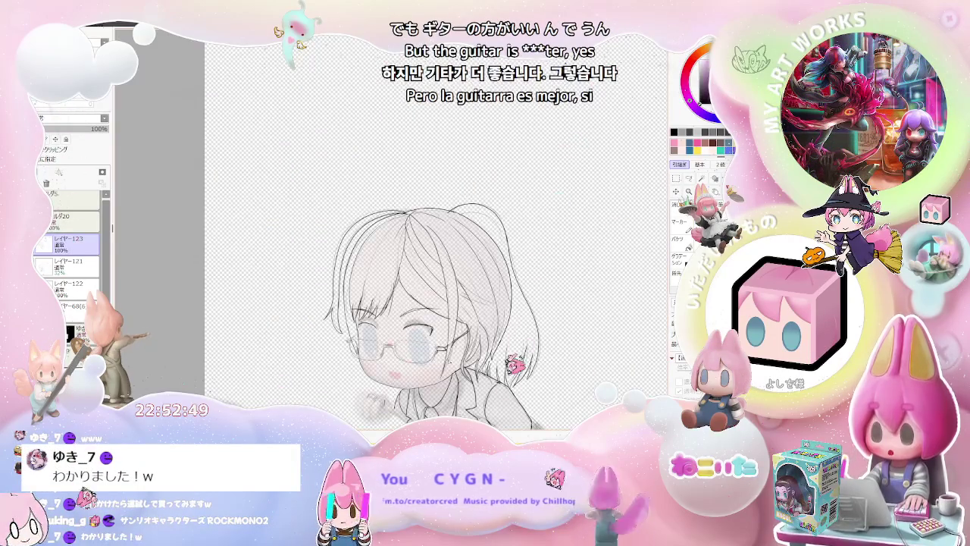
{"action": "scroll", "coordinate": [519, 344], "scroll_direction": "down", "scroll_amount": 1}
{"action": "scroll", "coordinate": [519, 345], "scroll_direction": "up", "scroll_amount": 1}
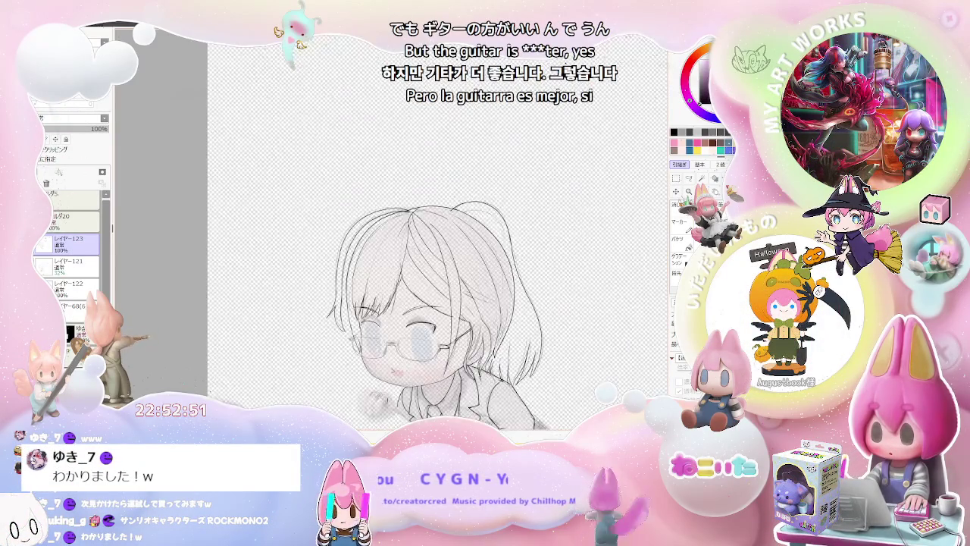
{"action": "scroll", "coordinate": [371, 345], "scroll_direction": "up", "scroll_amount": 3}
{"action": "scroll", "coordinate": [372, 344], "scroll_direction": "up", "scroll_amount": 1}
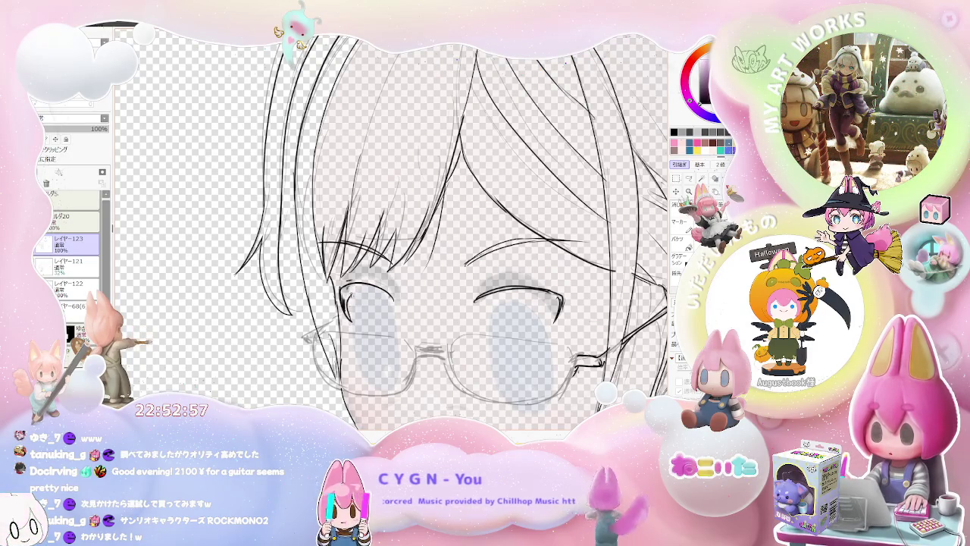
{"action": "scroll", "coordinate": [410, 304], "scroll_direction": "down", "scroll_amount": 1}
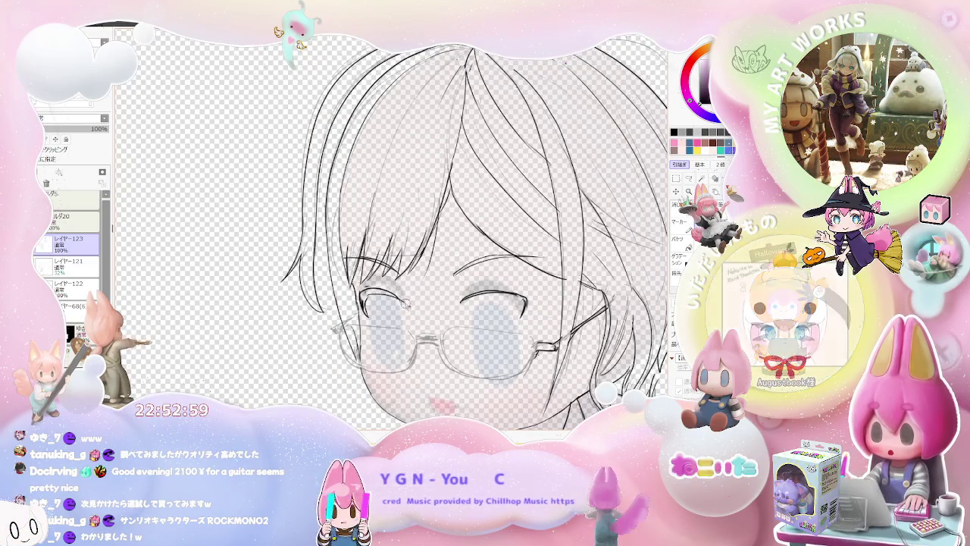
{"action": "scroll", "coordinate": [471, 317], "scroll_direction": "down", "scroll_amount": 1}
{"action": "scroll", "coordinate": [471, 317], "scroll_direction": "up", "scroll_amount": 1}
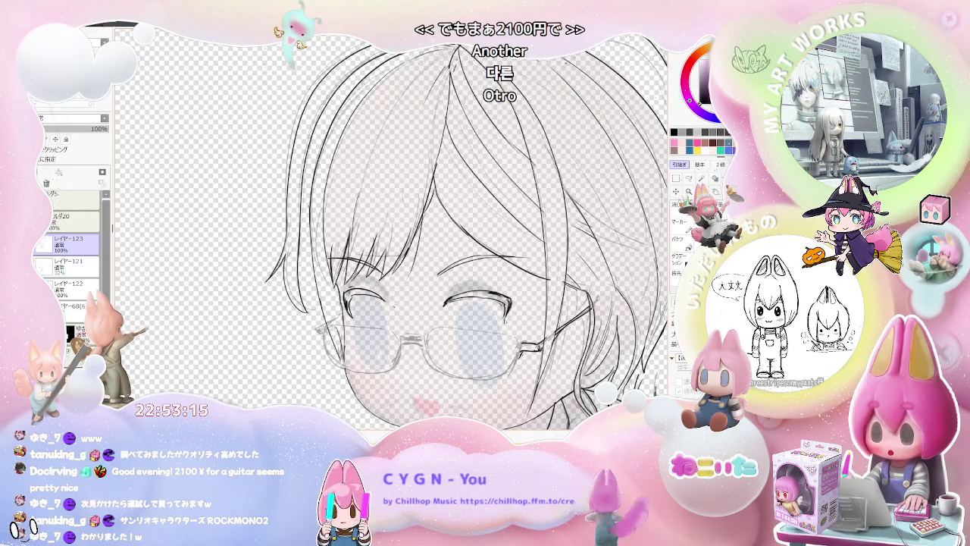
{"action": "scroll", "coordinate": [501, 225], "scroll_direction": "down", "scroll_amount": 2}
{"action": "left_click_drag", "start_coordinate": [657, 291], "coordinate": [528, 325]}
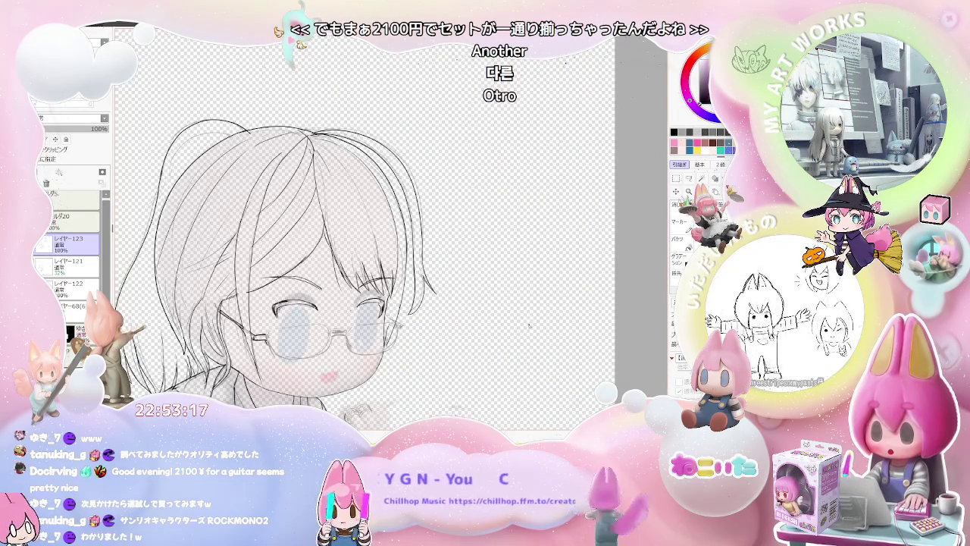
{"action": "scroll", "coordinate": [529, 326], "scroll_direction": "down", "scroll_amount": 1}
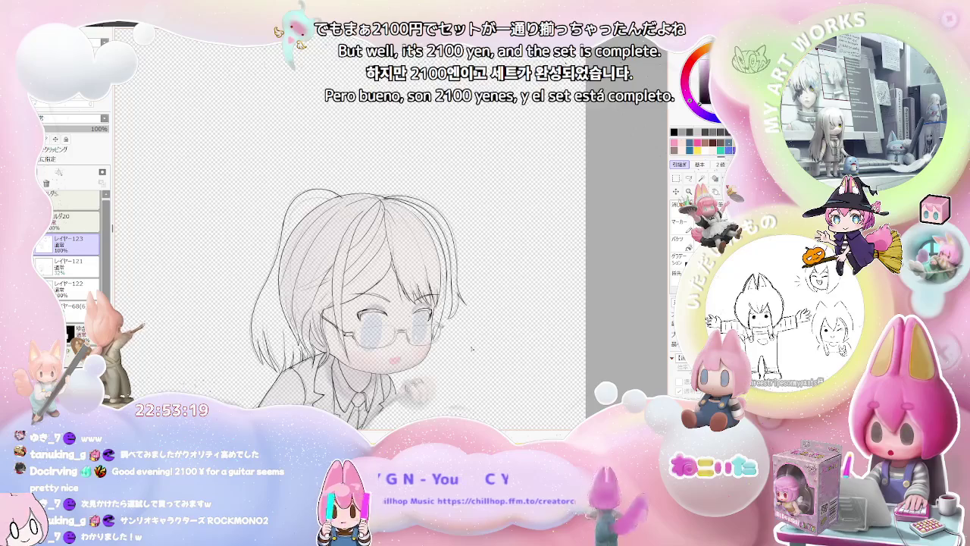
{"action": "scroll", "coordinate": [356, 329], "scroll_direction": "up", "scroll_amount": 2}
{"action": "scroll", "coordinate": [356, 329], "scroll_direction": "up", "scroll_amount": 2}
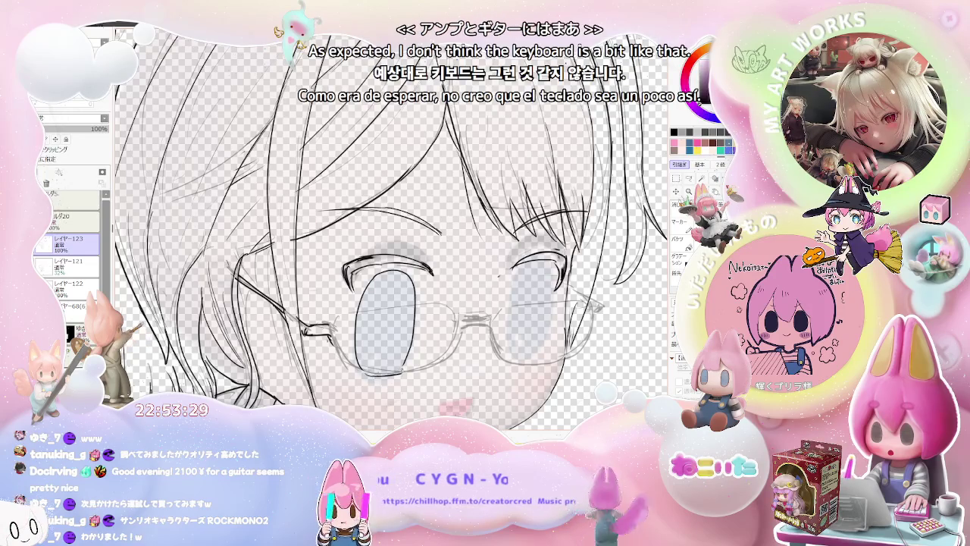
{"action": "key", "text": "ctrl+minus"}
{"action": "key", "text": "ctrl+plus"}
{"action": "key", "text": "ctrl+plus"}
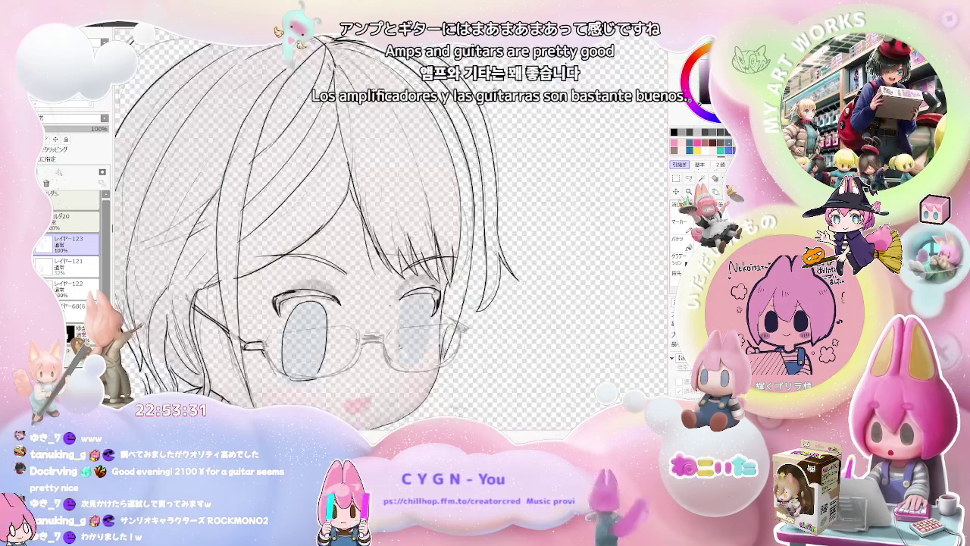
{"action": "key", "text": "ctrl+plus"}
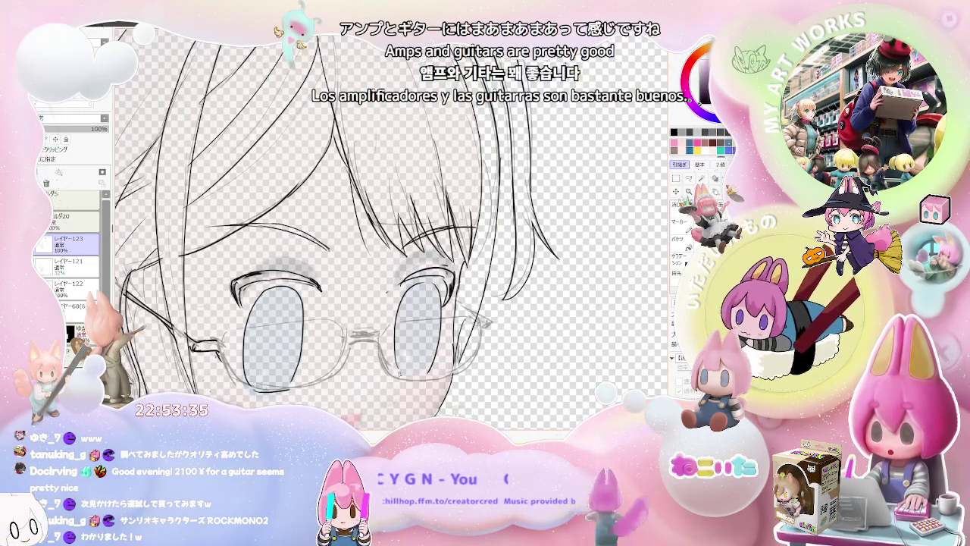
{"action": "key", "text": "ctrl+minus"}
{"action": "key", "text": "ctrl+minus"}
{"action": "key", "text": "ctrl+minus"}
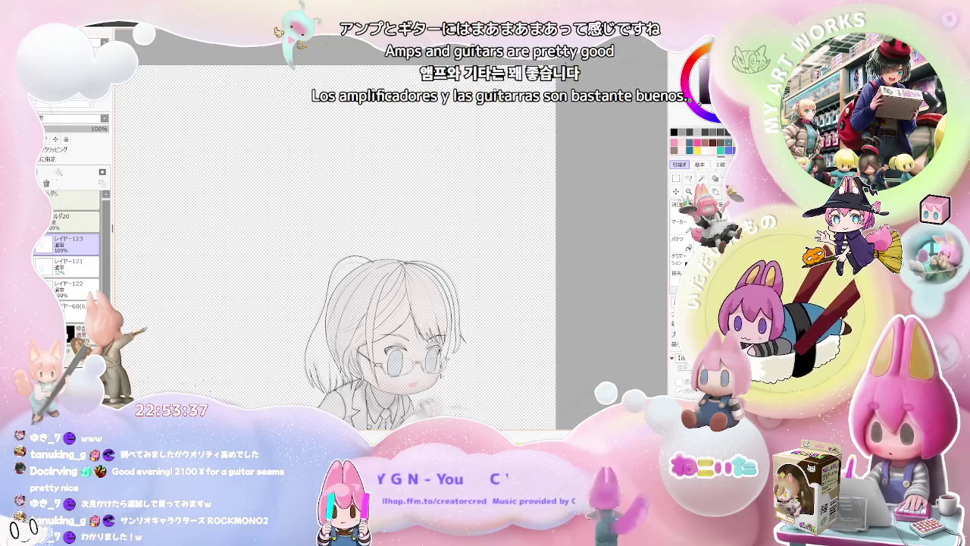
{"action": "key", "text": "ctrl+plus"}
{"action": "key", "text": "ctrl+plus"}
{"action": "key", "text": "ctrl+plus"}
{"action": "key", "text": "ctrl+minus"}
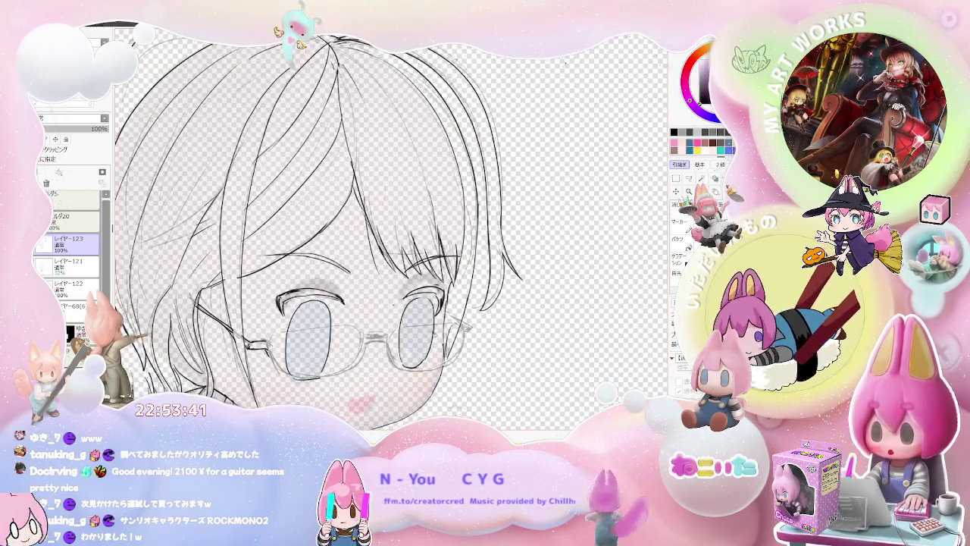
{"action": "key", "text": "ctrl+minus"}
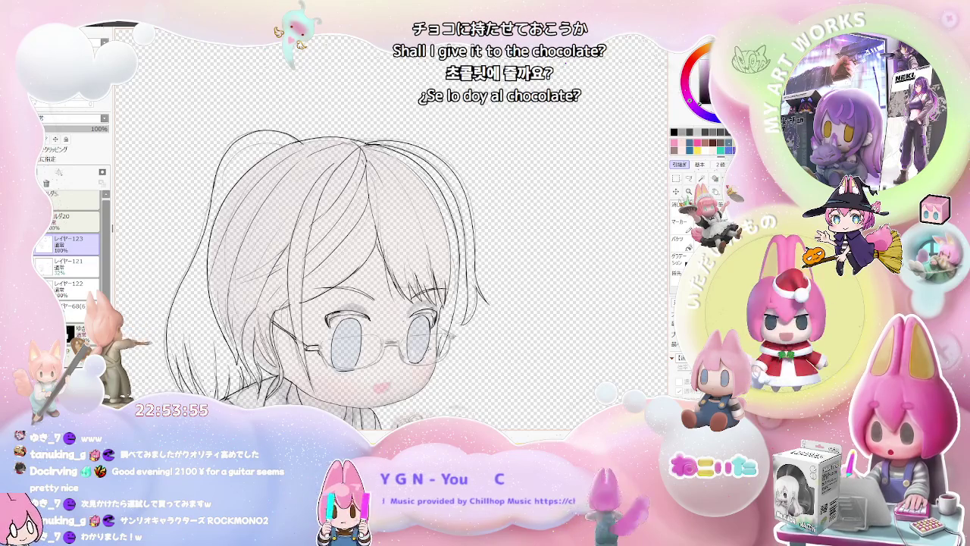
{"action": "scroll", "coordinate": [376, 341], "scroll_direction": "up", "scroll_amount": 1}
{"action": "scroll", "coordinate": [375, 341], "scroll_direction": "up", "scroll_amount": 1}
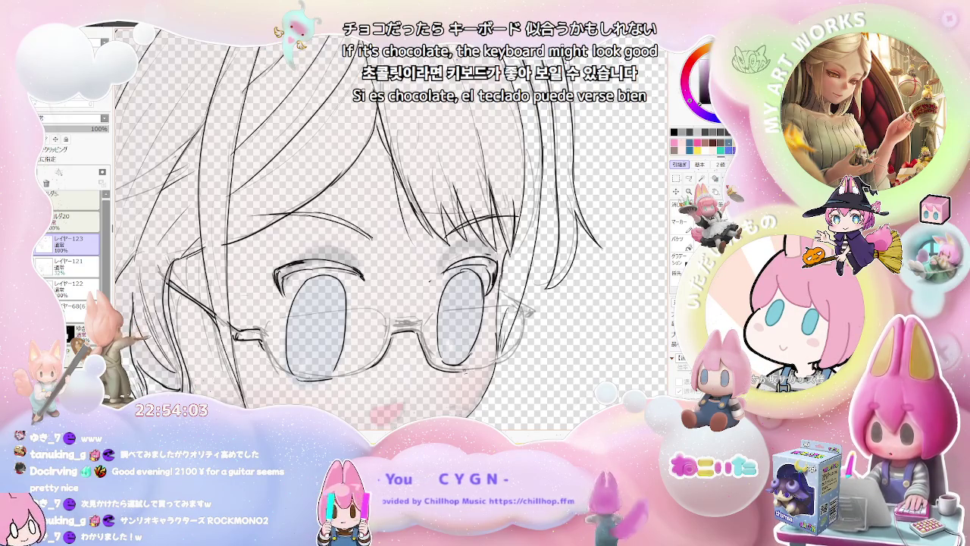
{"action": "scroll", "coordinate": [501, 362], "scroll_direction": "down", "scroll_amount": 2}
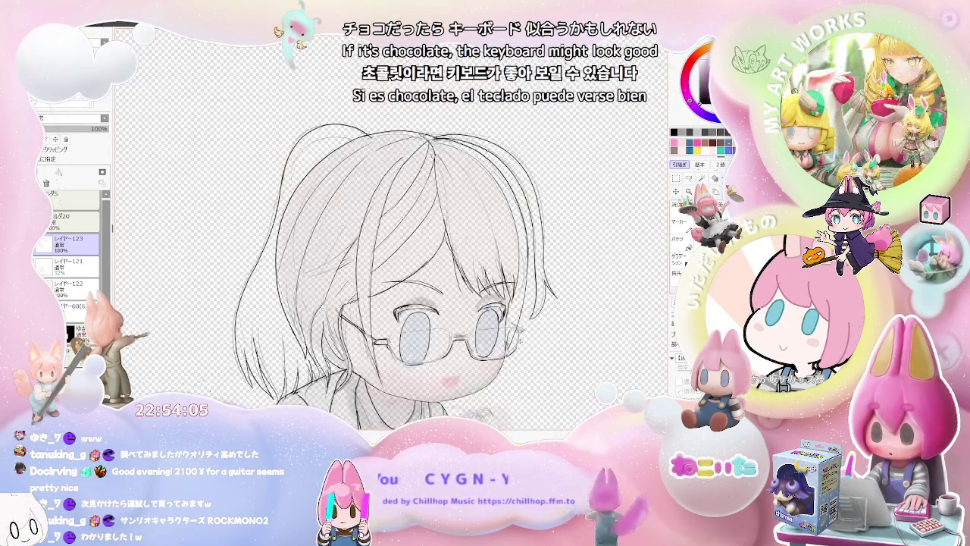
{"action": "scroll", "coordinate": [501, 361], "scroll_direction": "down", "scroll_amount": 2}
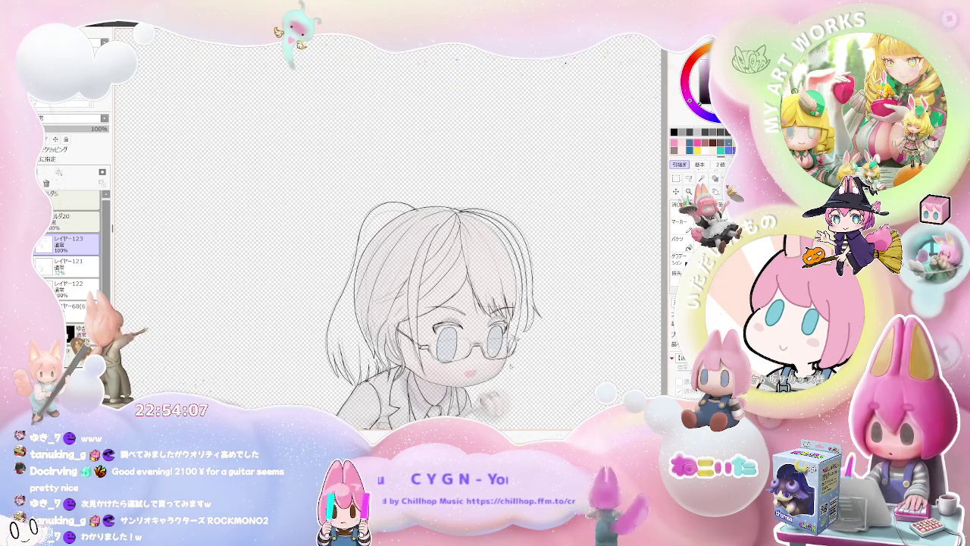
{"action": "scroll", "coordinate": [515, 367], "scroll_direction": "up", "scroll_amount": 3}
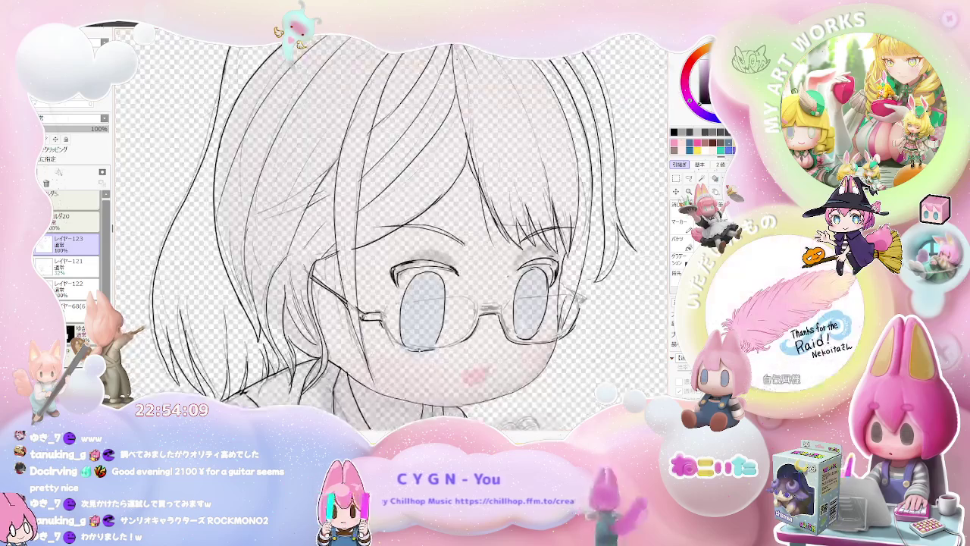
{"action": "scroll", "coordinate": [455, 356], "scroll_direction": "down", "scroll_amount": 2}
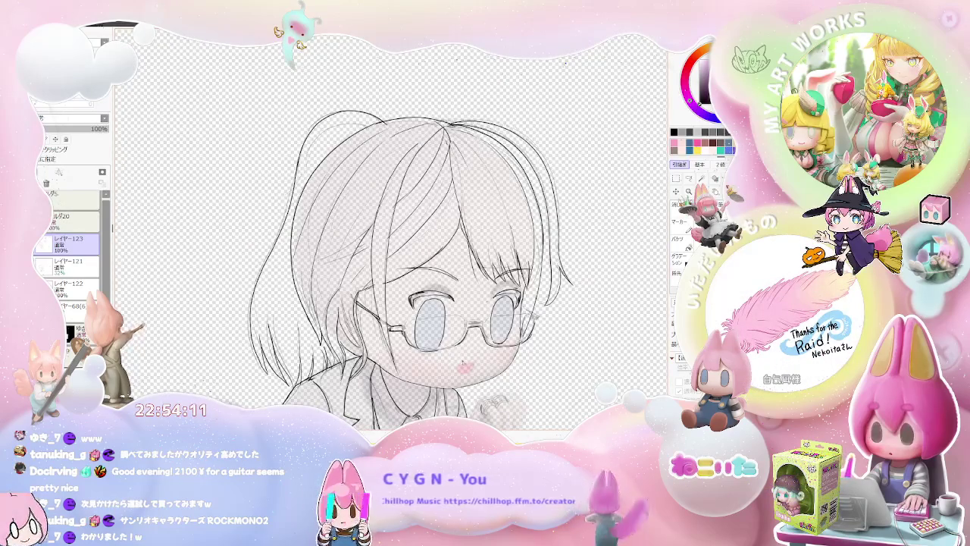
{"action": "scroll", "coordinate": [508, 361], "scroll_direction": "down", "scroll_amount": 2}
{"action": "scroll", "coordinate": [508, 362], "scroll_direction": "down", "scroll_amount": 2}
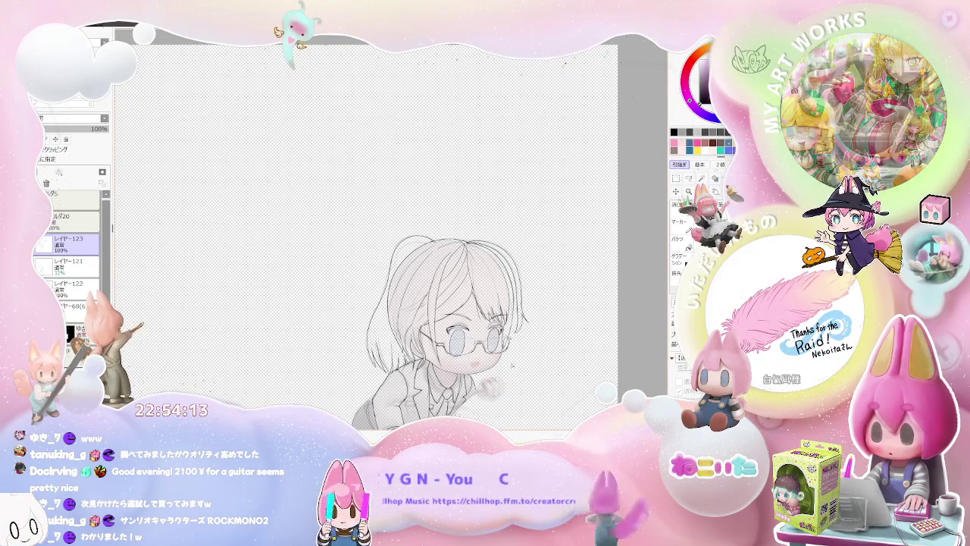
{"action": "left_click_drag", "start_coordinate": [509, 361], "coordinate": [472, 335]}
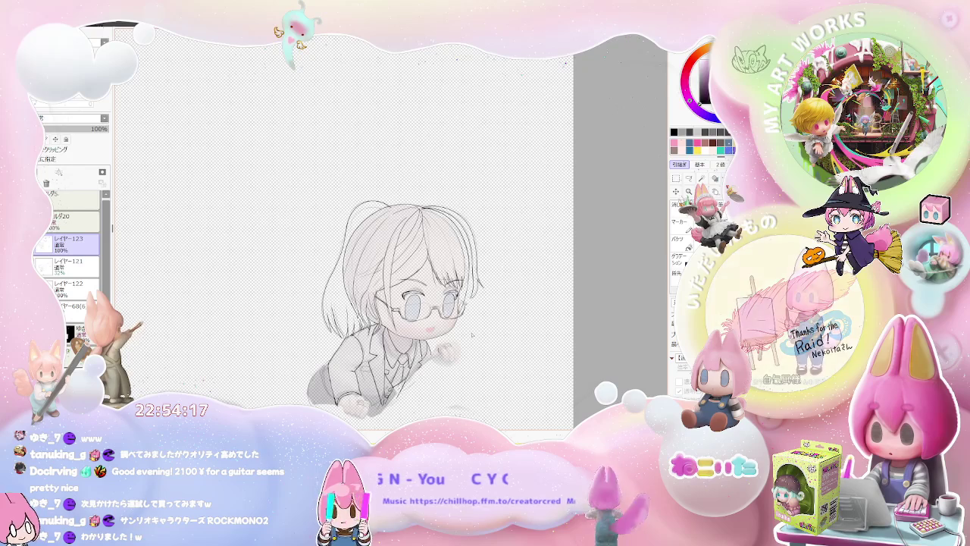
{"action": "scroll", "coordinate": [449, 289], "scroll_direction": "up", "scroll_amount": 2}
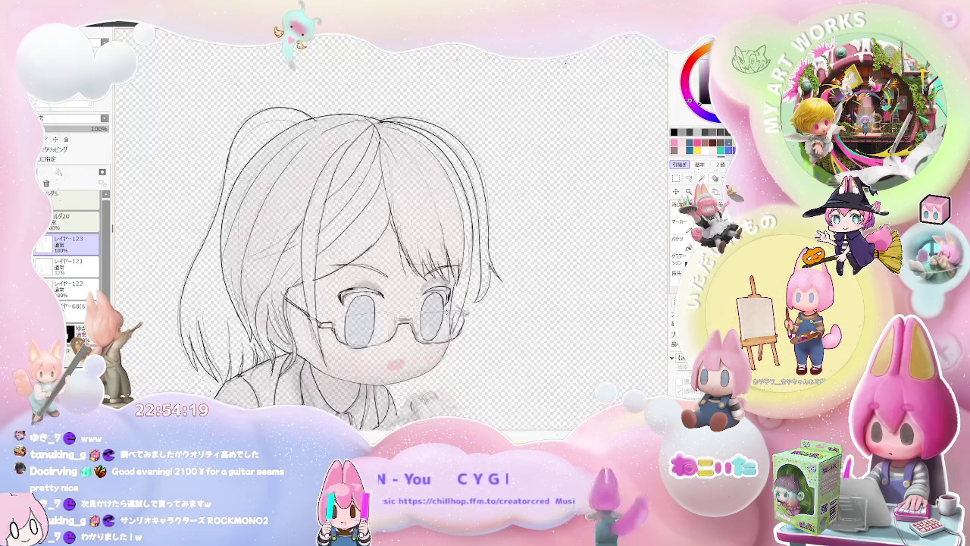
{"action": "scroll", "coordinate": [394, 288], "scroll_direction": "down", "scroll_amount": 1}
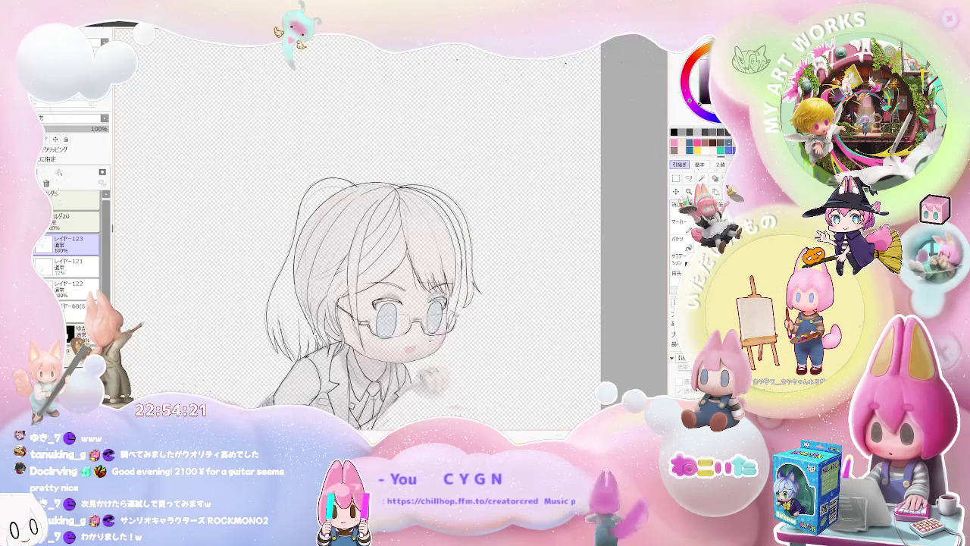
{"action": "scroll", "coordinate": [394, 288], "scroll_direction": "up", "scroll_amount": 1}
{"action": "scroll", "coordinate": [394, 288], "scroll_direction": "up", "scroll_amount": 1}
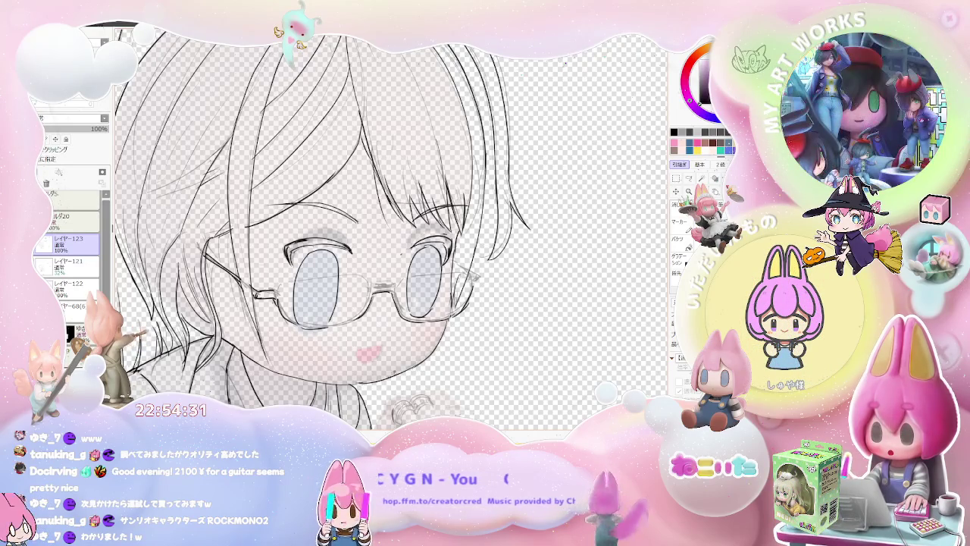
{"action": "key", "text": "ctrl+minus"}
{"action": "key", "text": "ctrl+minus"}
{"action": "key", "text": "Delete"}
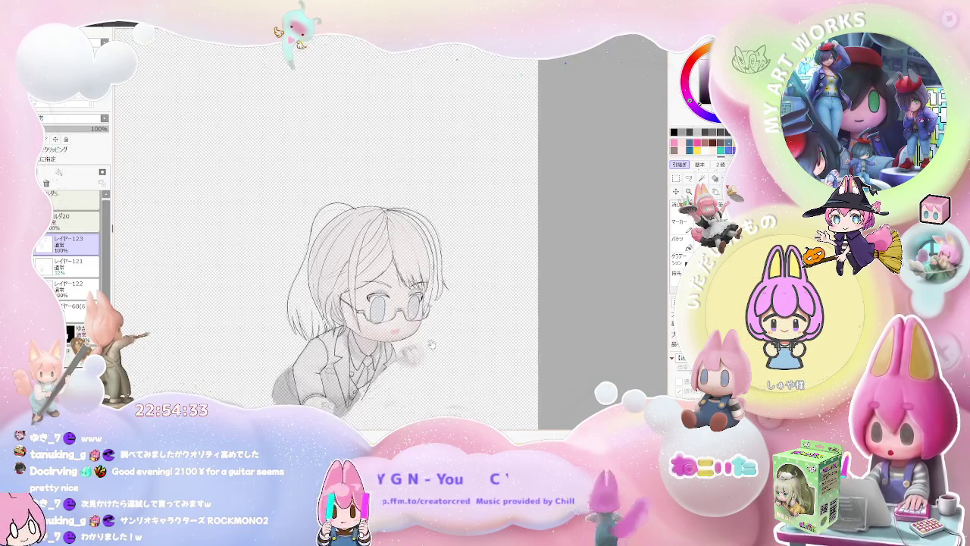
{"action": "key", "text": "ctrl+plus"}
{"action": "key", "text": "ctrl+plus"}
{"action": "key", "text": "ctrl+plus"}
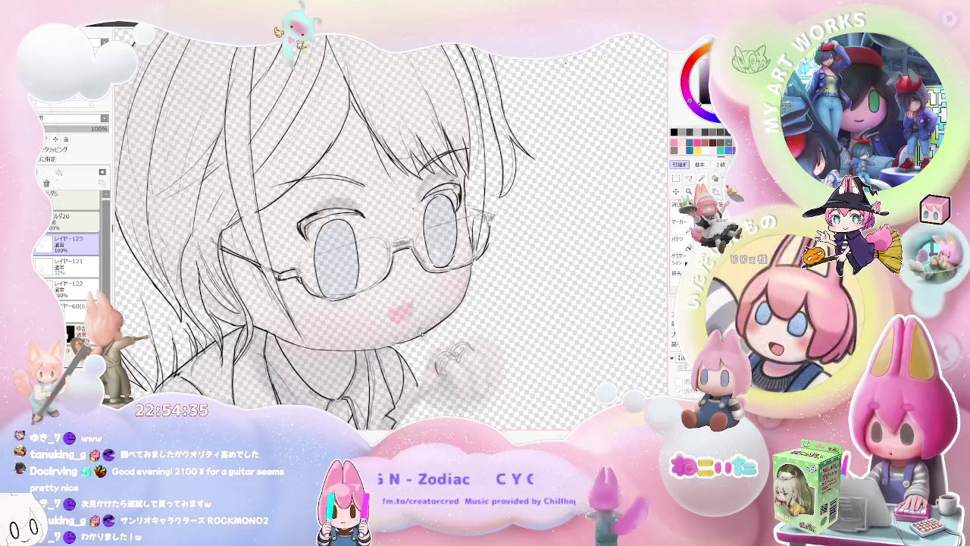
{"action": "key", "text": "ctrl+minus"}
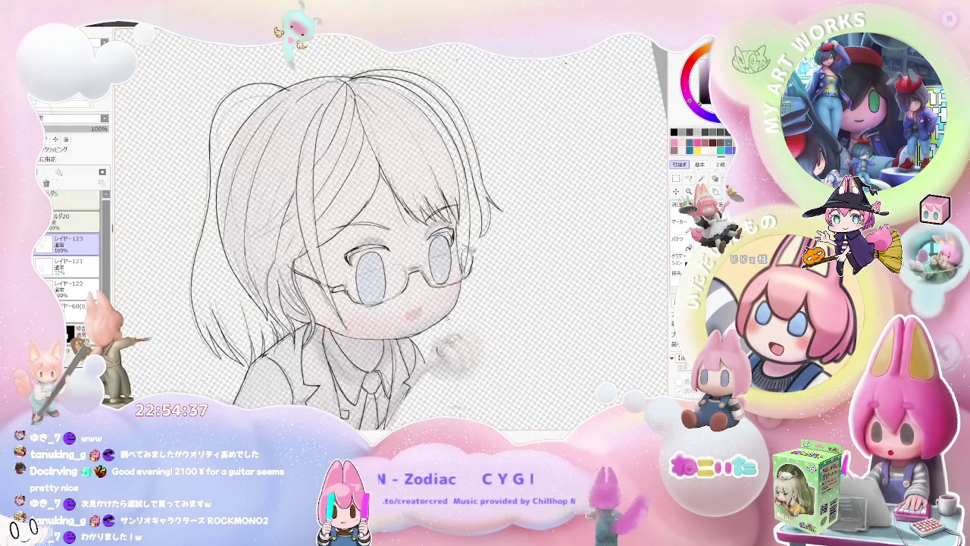
{"action": "key", "text": "ctrl+minus"}
{"action": "key", "text": "End"}
{"action": "key", "text": "End"}
{"action": "key", "text": "ctrl+plus"}
{"action": "key", "text": "Delete"}
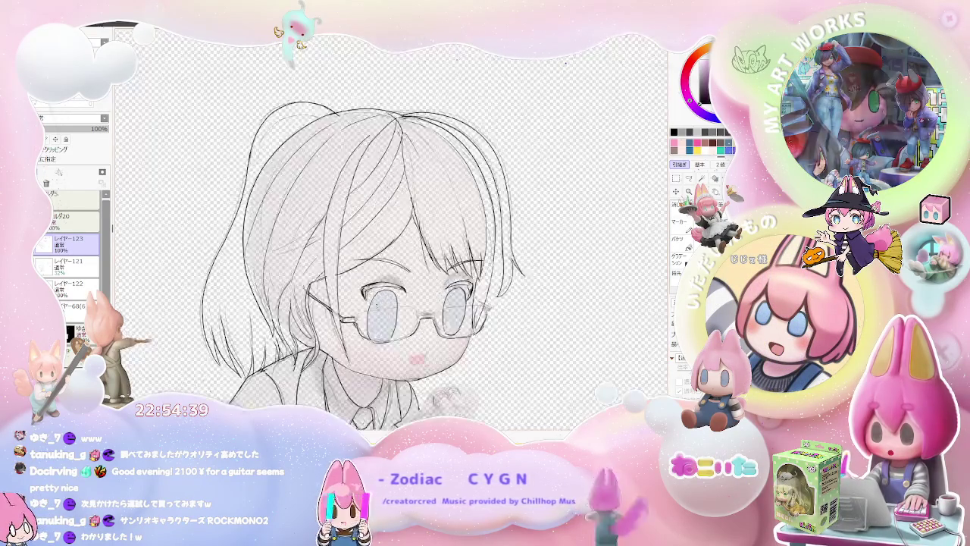
{"action": "key", "text": "ctrl+plus"}
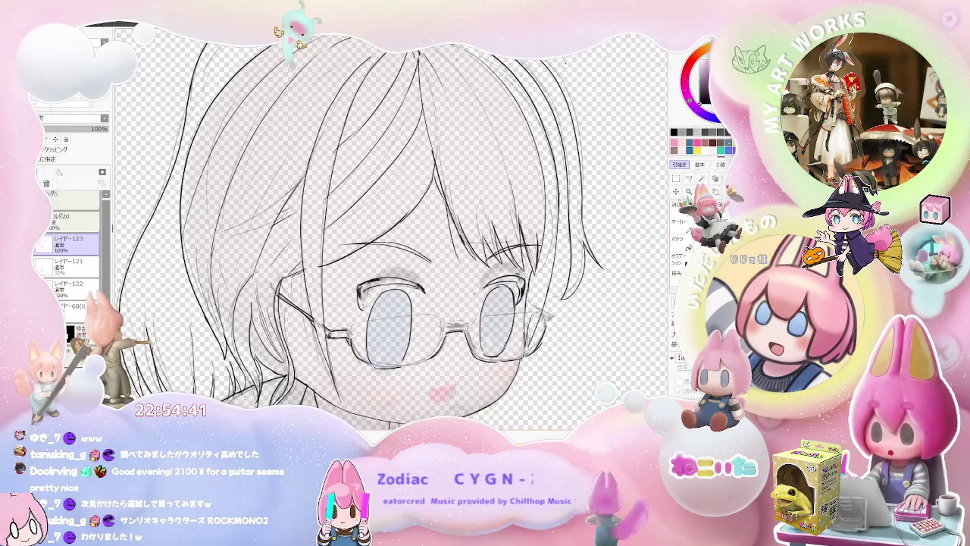
{"action": "key", "text": "ctrl+minus"}
{"action": "key", "text": "Delete"}
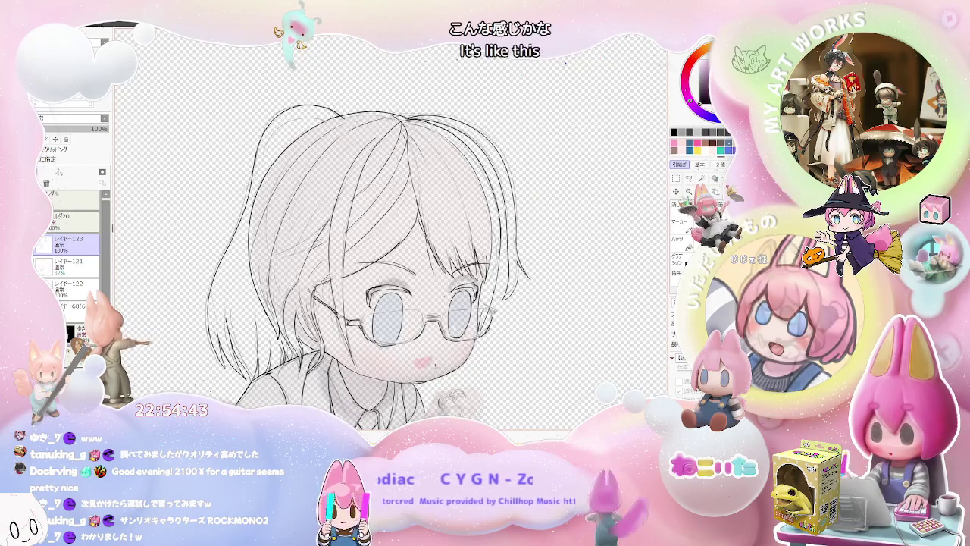
{"action": "key", "text": "ctrl+plus"}
{"action": "key", "text": "ctrl+plus"}
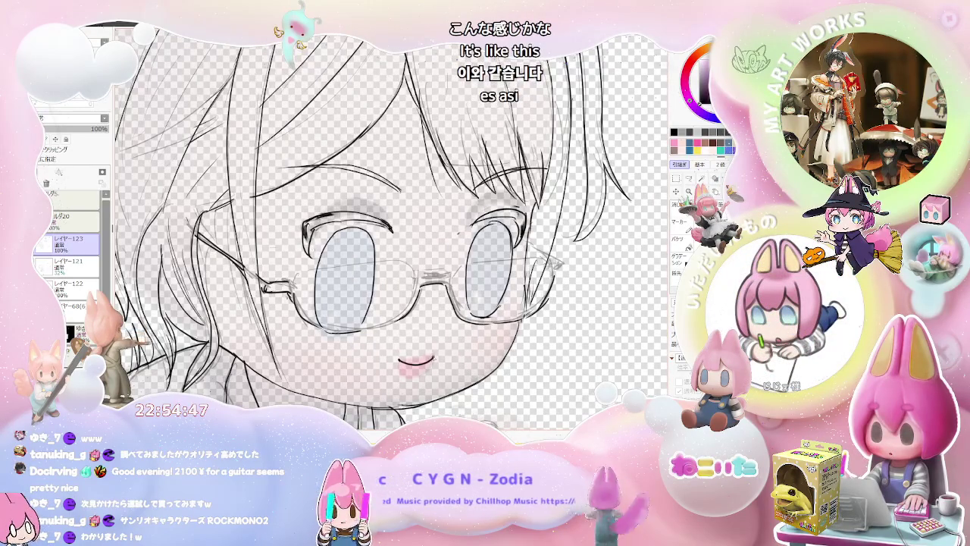
{"action": "key", "text": "ctrl+minus"}
{"action": "key", "text": "ctrl+minus"}
{"action": "key", "text": "ctrl+minus"}
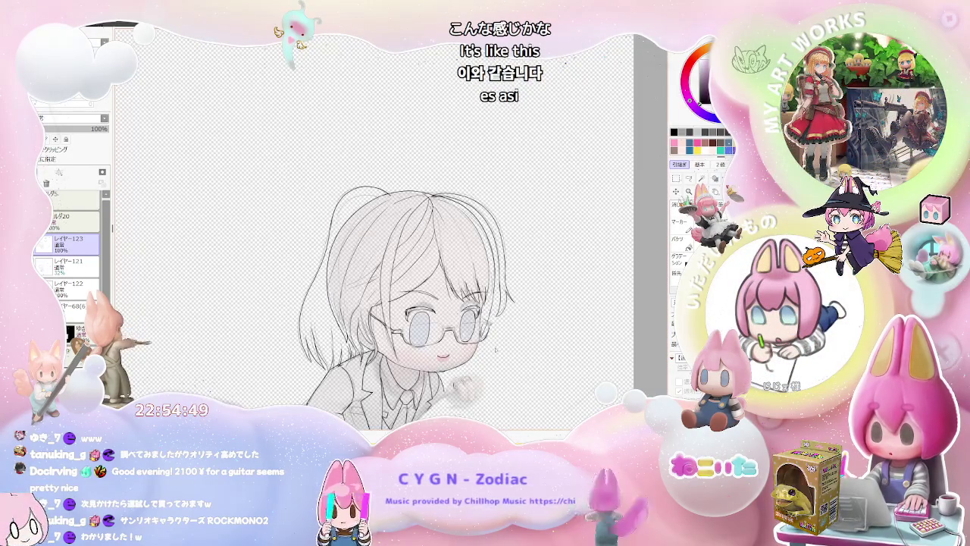
{"action": "key", "text": "ctrl+minus"}
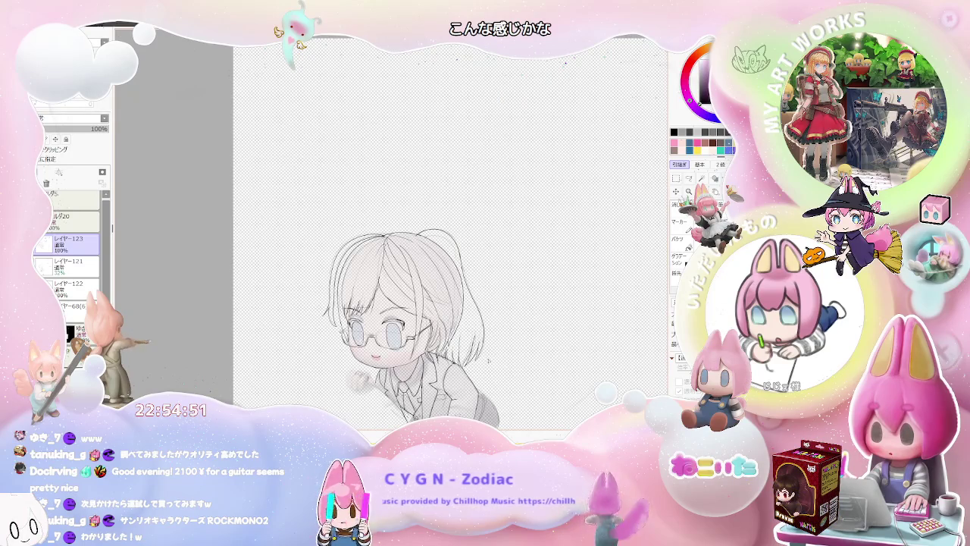
{"action": "key", "text": "ctrl+minus"}
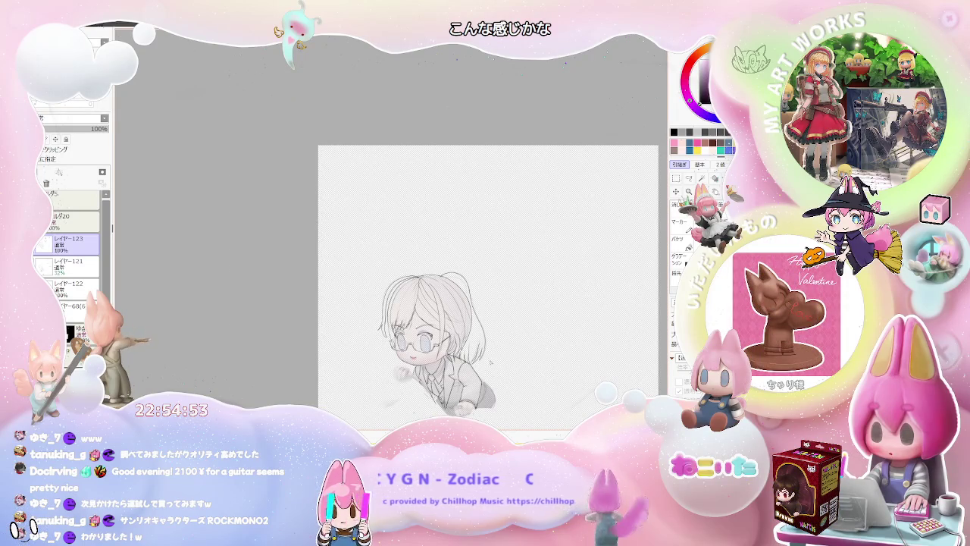
{"action": "key", "text": "ctrl+plus"}
{"action": "key", "text": "ctrl+plus"}
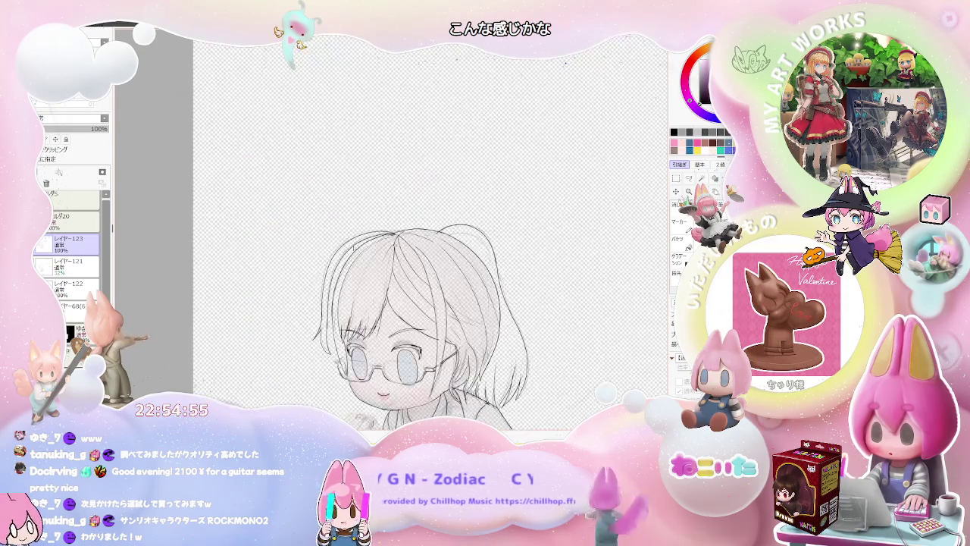
{"action": "key", "text": "ctrl+plus"}
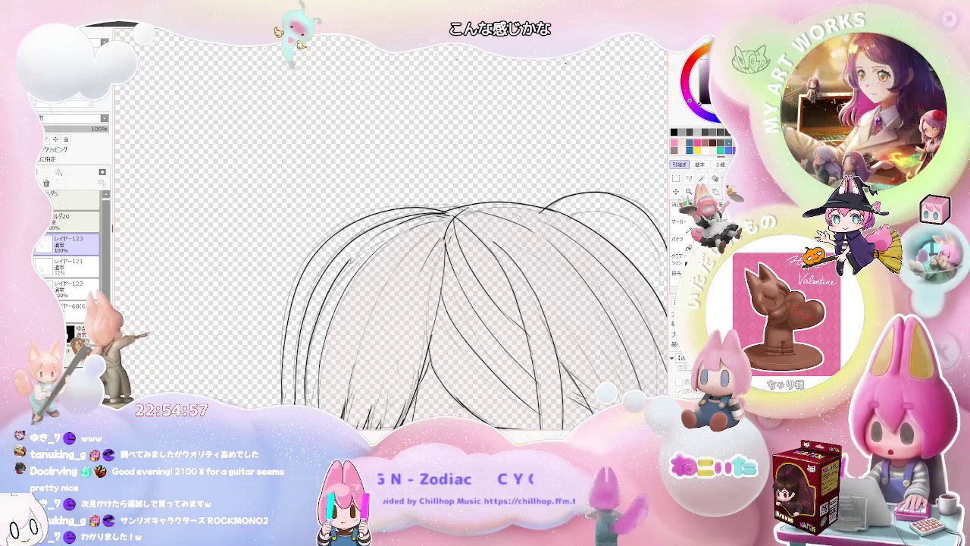
{"action": "key", "text": "ctrl+minus"}
{"action": "key", "text": "ctrl+minus"}
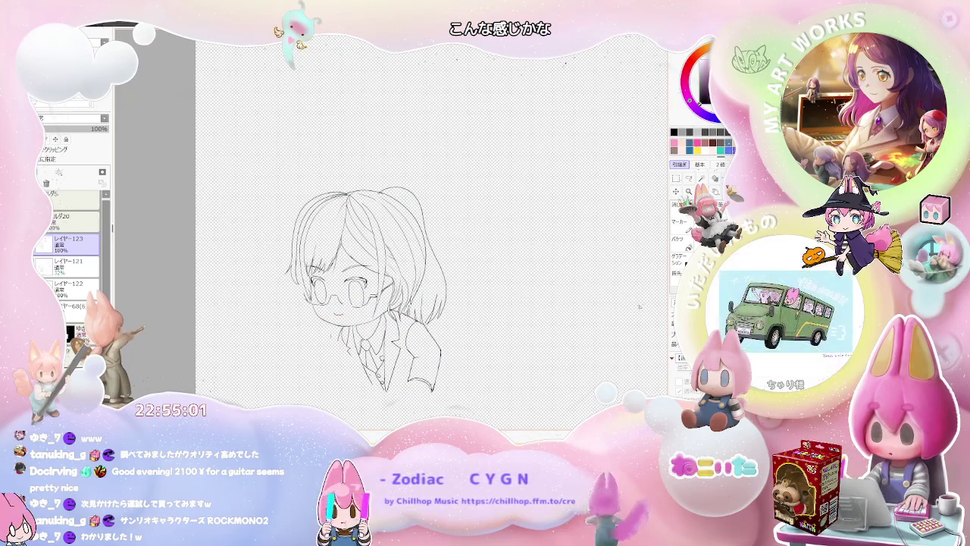
- Select the figure by inverting a background wand selection and fill it light grey on layer レイヤー122
{"action": "left_click", "coordinate": [500, 331]}
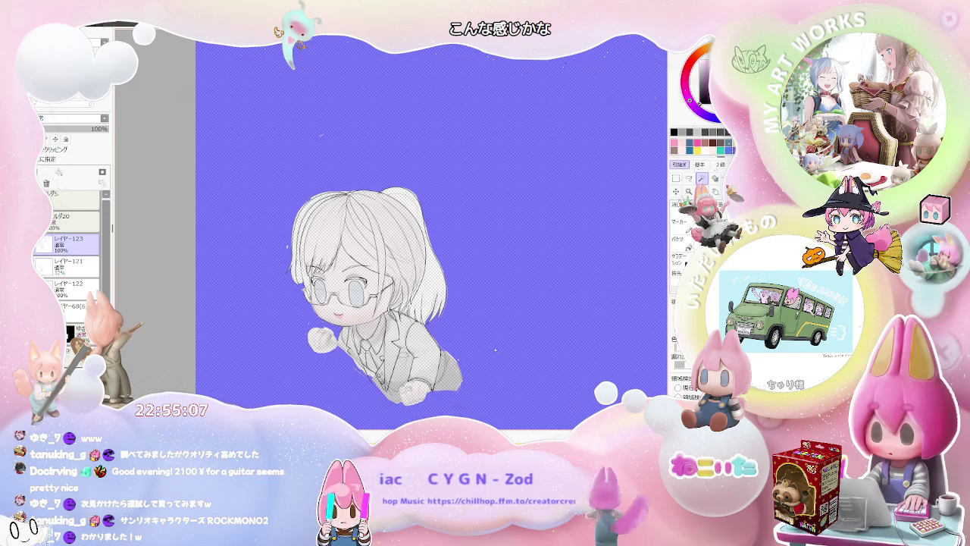
{"action": "key", "text": "ctrl+i"}
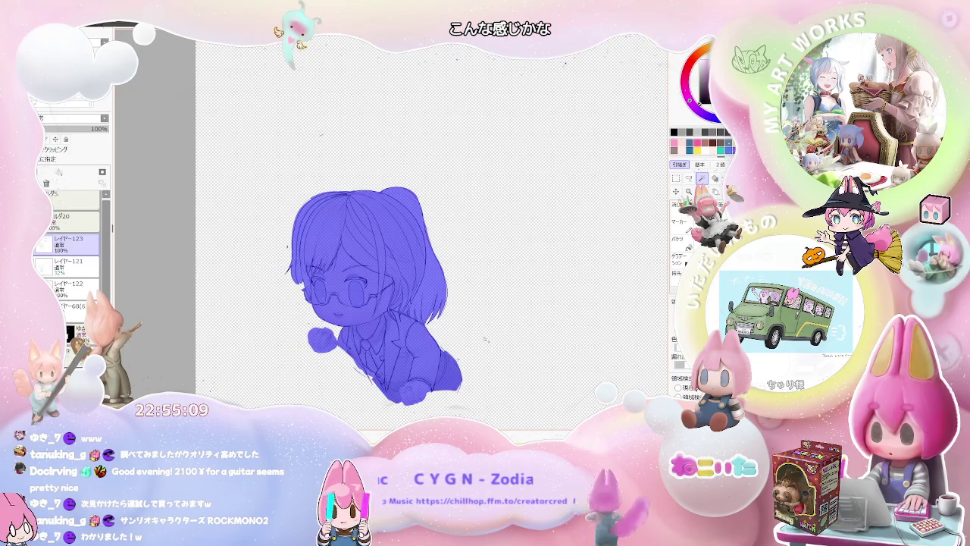
{"action": "left_click", "coordinate": [78, 289]}
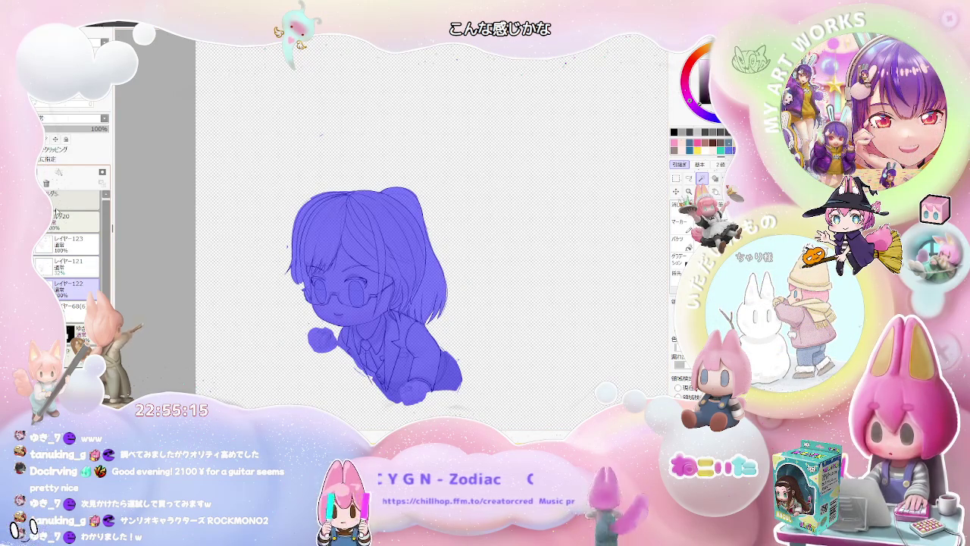
{"action": "key", "text": "ctrl+d"}
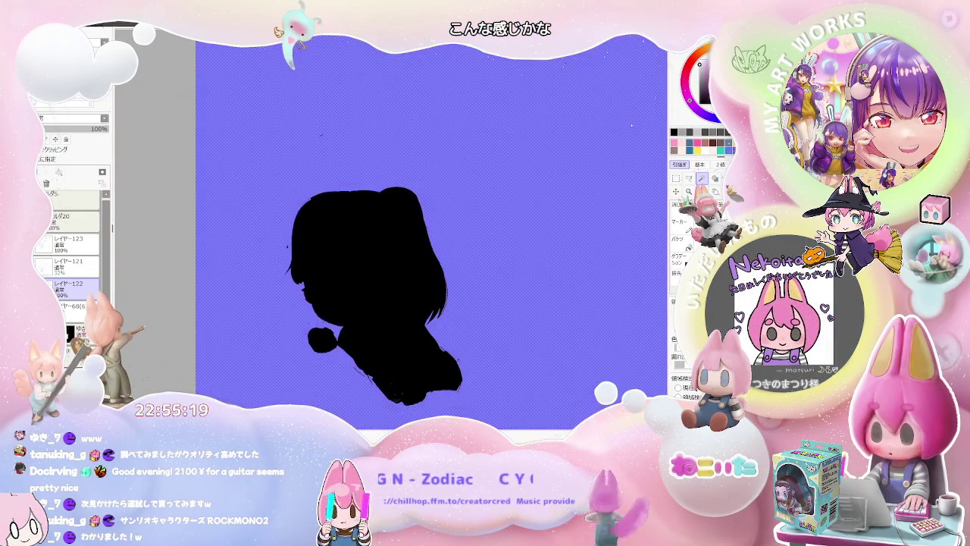
{"action": "key", "text": "ctrl+z"}
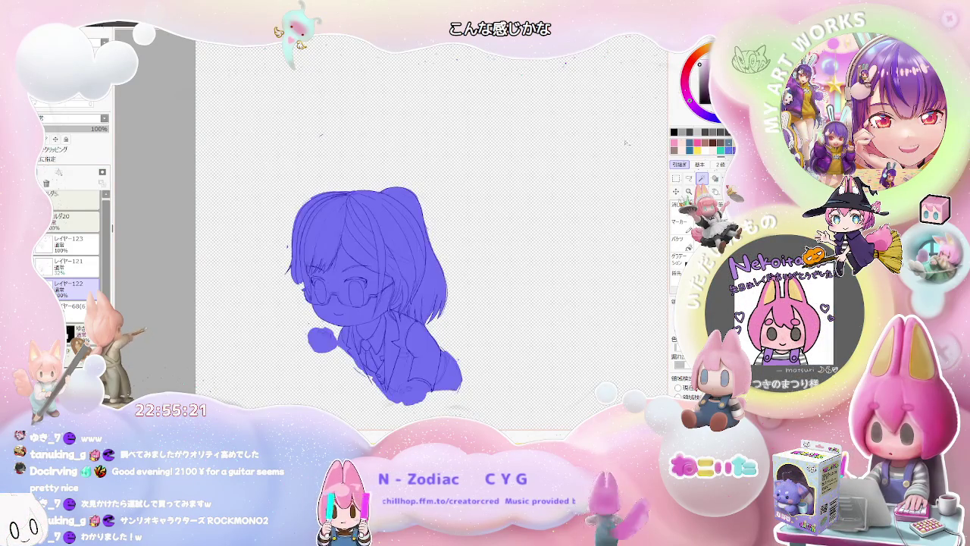
{"action": "key", "text": "ctrl+z"}
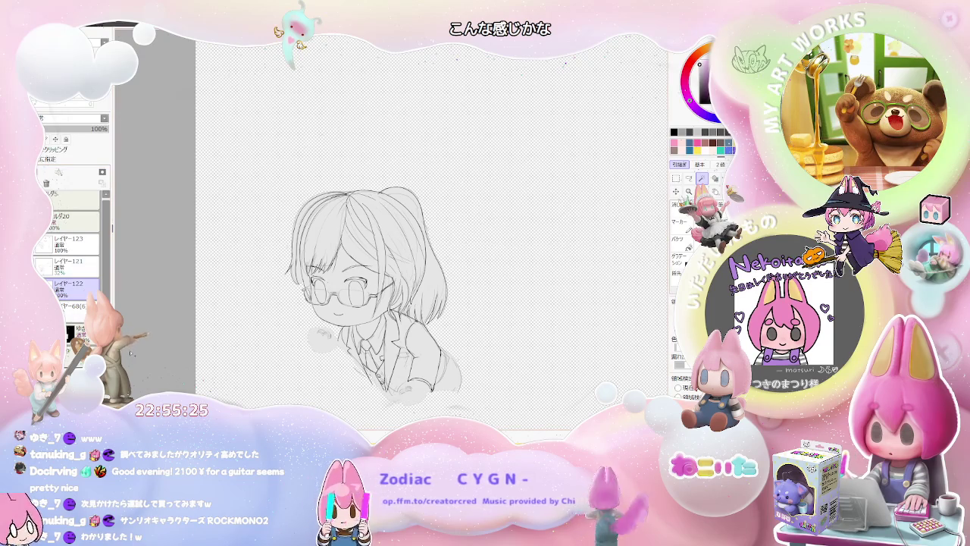
- Zoom around the figure to check the grey base fill for gaps
{"action": "scroll", "coordinate": [318, 273], "scroll_direction": "up", "scroll_amount": 1}
{"action": "scroll", "coordinate": [319, 273], "scroll_direction": "up", "scroll_amount": 4}
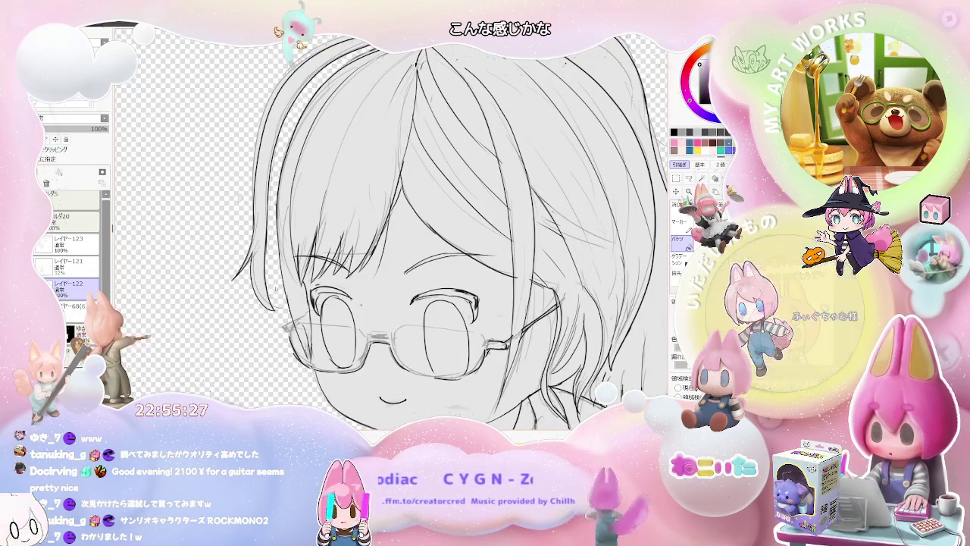
{"action": "scroll", "coordinate": [275, 288], "scroll_direction": "down", "scroll_amount": 2}
{"action": "scroll", "coordinate": [289, 294], "scroll_direction": "down", "scroll_amount": 2}
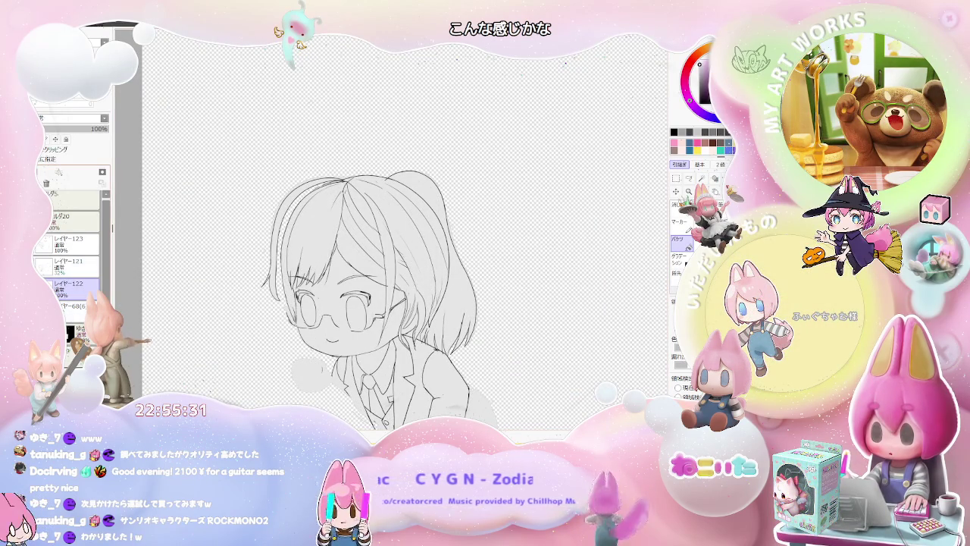
{"action": "scroll", "coordinate": [274, 213], "scroll_direction": "up", "scroll_amount": 2}
{"action": "scroll", "coordinate": [275, 212], "scroll_direction": "up", "scroll_amount": 1}
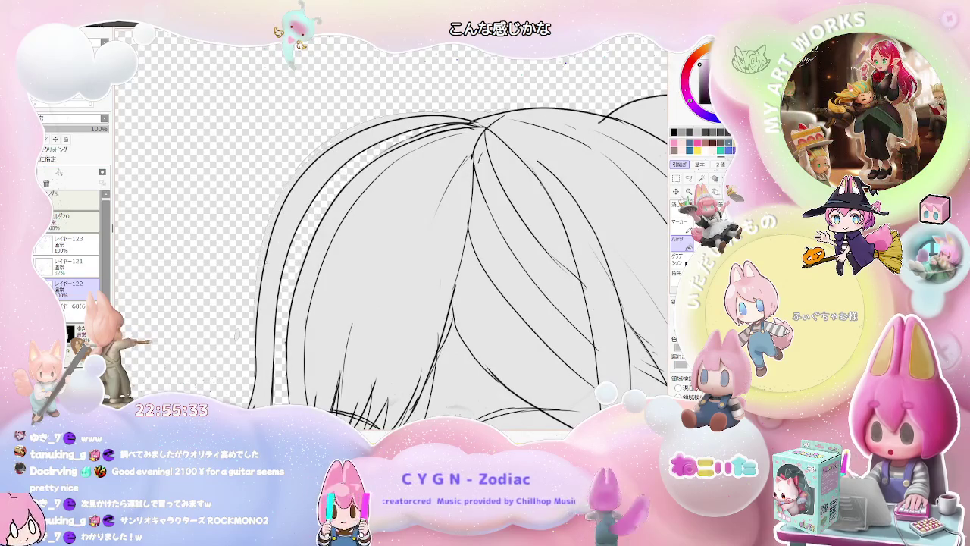
- Bucket-fill the missed gap beside the jacket's shoulder with grey after inspecting the hair
{"action": "key", "text": "g"}
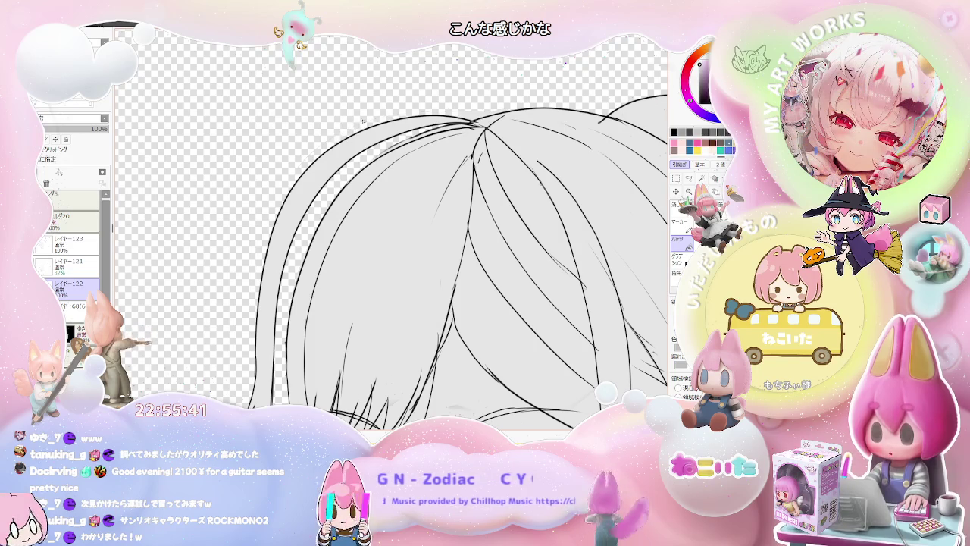
{"action": "key", "text": "End"}
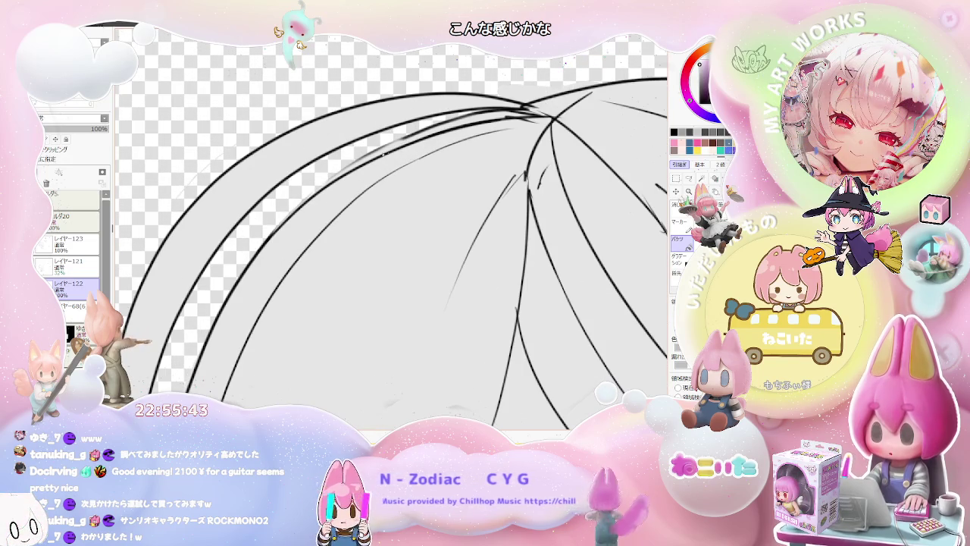
{"action": "key", "text": "Home"}
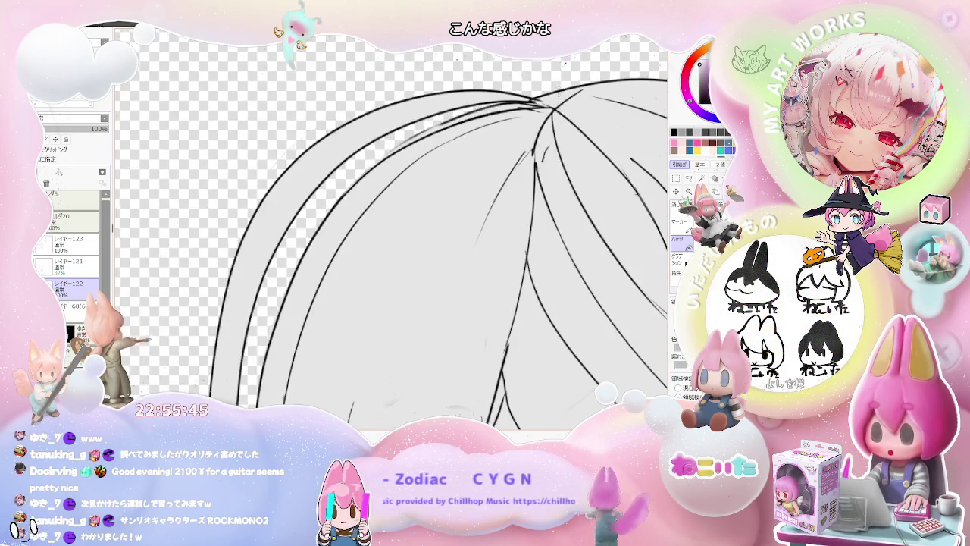
{"action": "left_click_drag", "start_coordinate": [574, 236], "coordinate": [367, 226]}
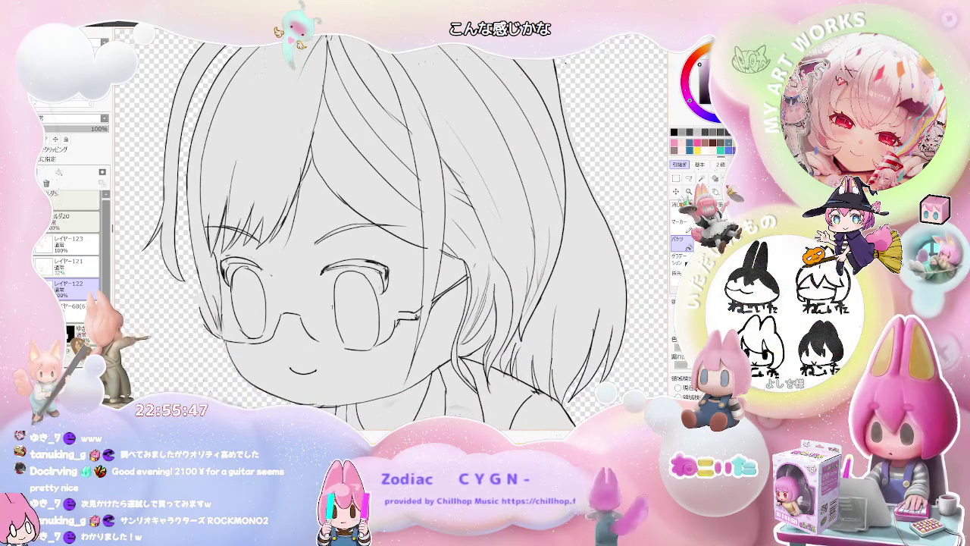
{"action": "scroll", "coordinate": [356, 302], "scroll_direction": "down", "scroll_amount": 1}
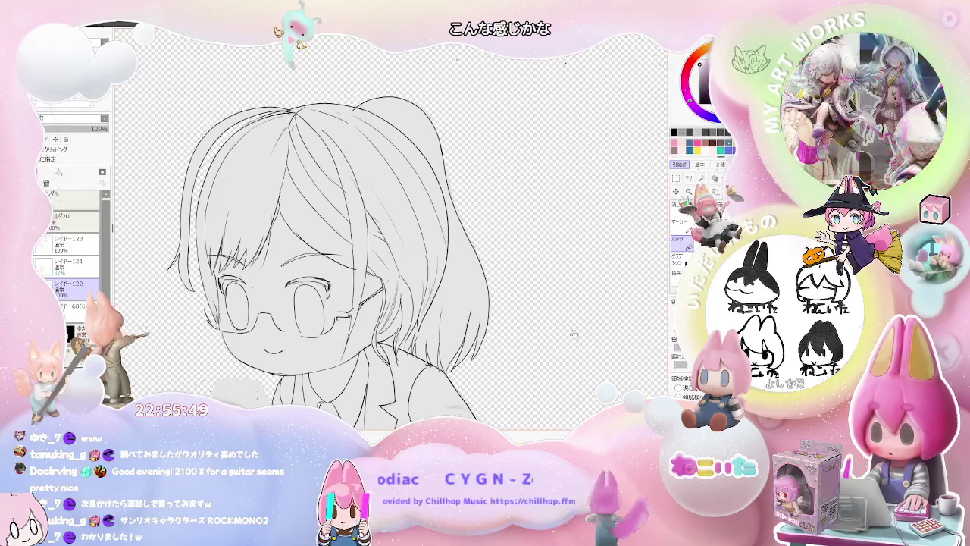
{"action": "scroll", "coordinate": [392, 353], "scroll_direction": "up", "scroll_amount": 1}
{"action": "scroll", "coordinate": [392, 353], "scroll_direction": "up", "scroll_amount": 1}
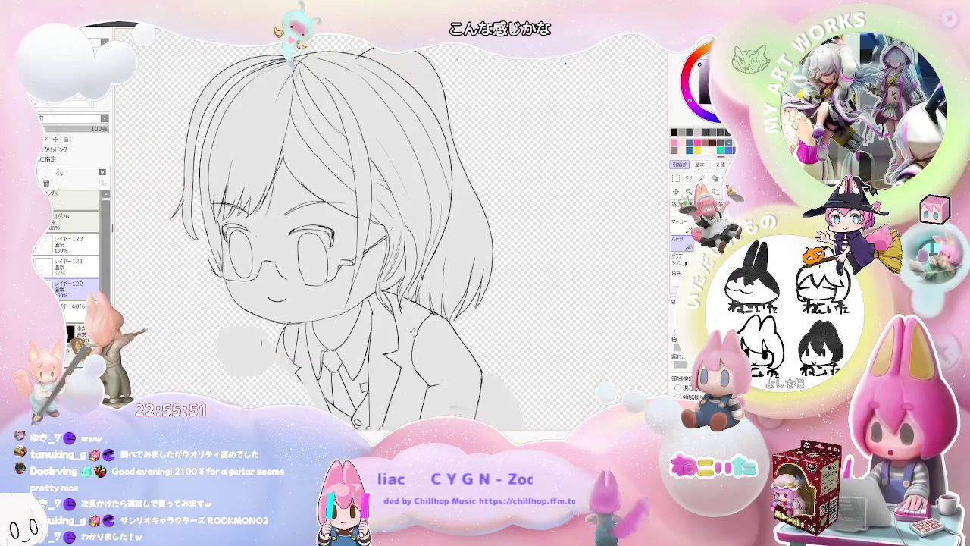
{"action": "scroll", "coordinate": [392, 349], "scroll_direction": "down", "scroll_amount": 2}
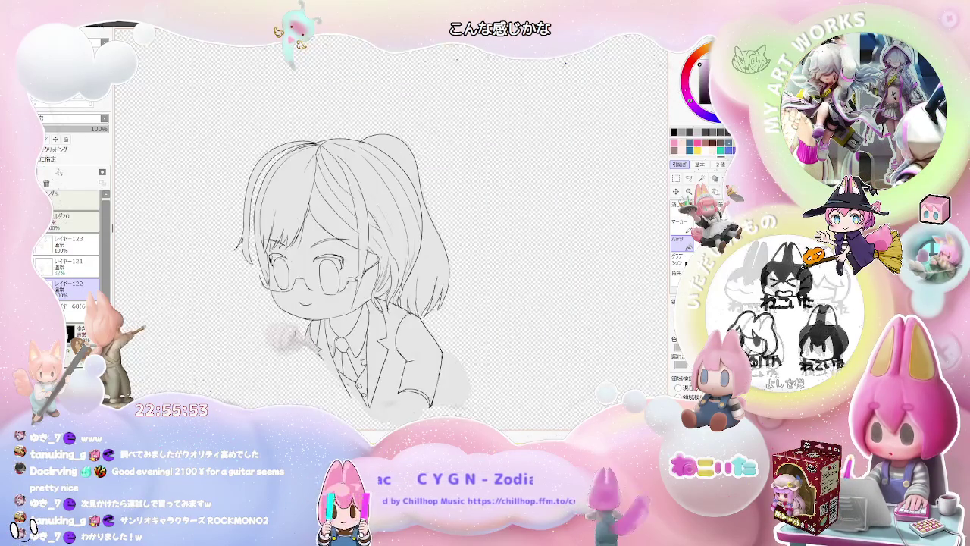
{"action": "left_click", "coordinate": [469, 363]}
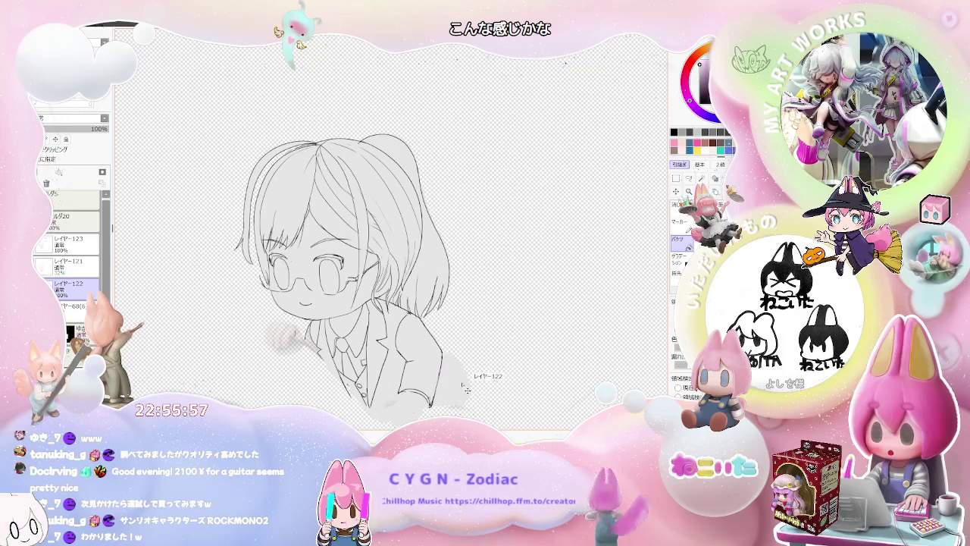
- Flip the view horizontally and zoom in on the mirrored figure
{"action": "key", "text": "h"}
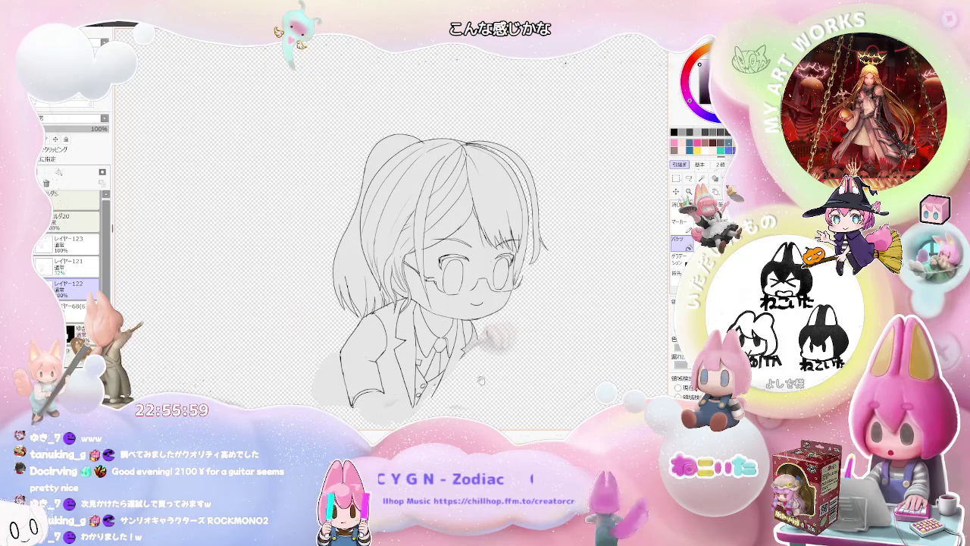
{"action": "scroll", "coordinate": [482, 379], "scroll_direction": "up", "scroll_amount": 2}
{"action": "scroll", "coordinate": [482, 379], "scroll_direction": "up", "scroll_amount": 2}
{"action": "scroll", "coordinate": [391, 227], "scroll_direction": "down", "scroll_amount": 3}
{"action": "scroll", "coordinate": [391, 227], "scroll_direction": "up", "scroll_amount": 2}
- Select layer レイヤー123 and review the jacket and shoulder fill up close
{"action": "left_click", "coordinate": [68, 244]}
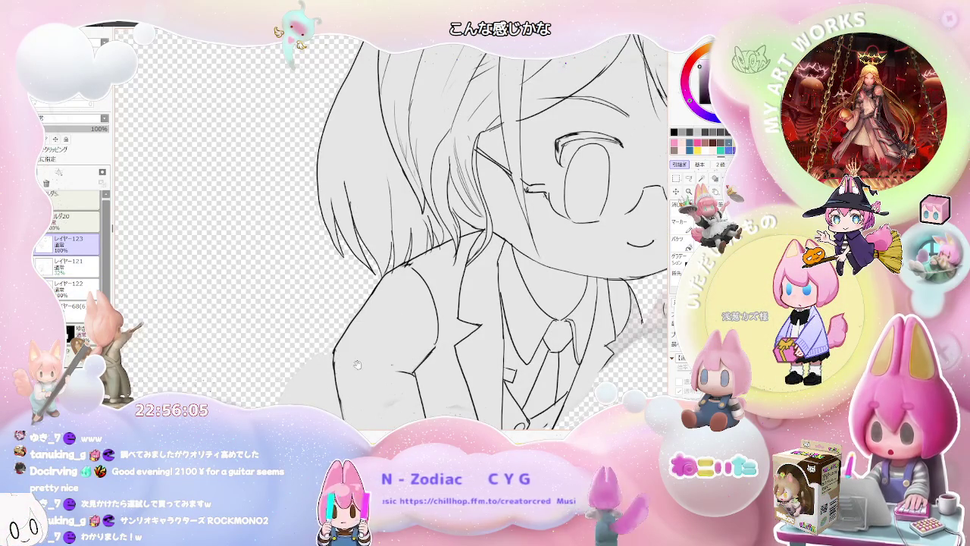
{"action": "scroll", "coordinate": [351, 361], "scroll_direction": "down", "scroll_amount": 2}
{"action": "scroll", "coordinate": [326, 303], "scroll_direction": "down", "scroll_amount": 1}
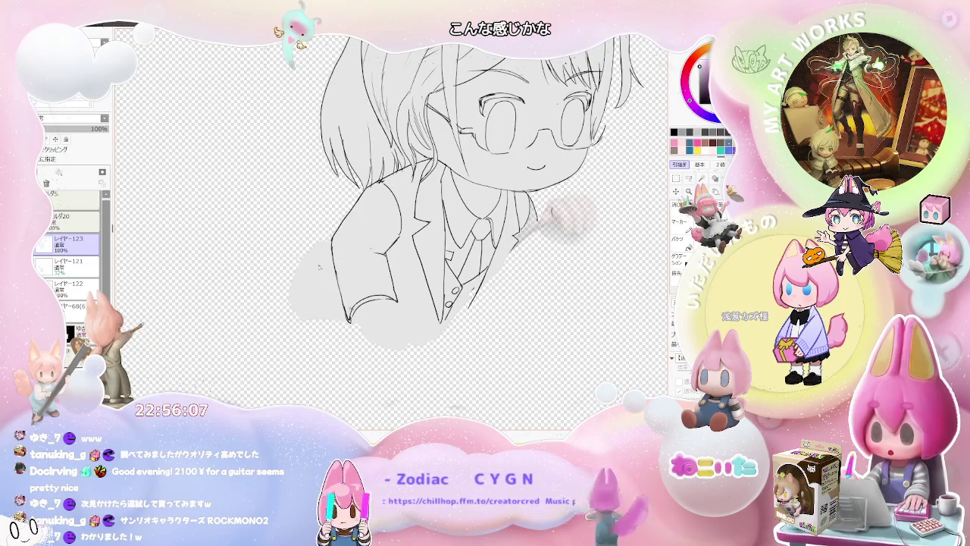
{"action": "scroll", "coordinate": [307, 242], "scroll_direction": "up", "scroll_amount": 1}
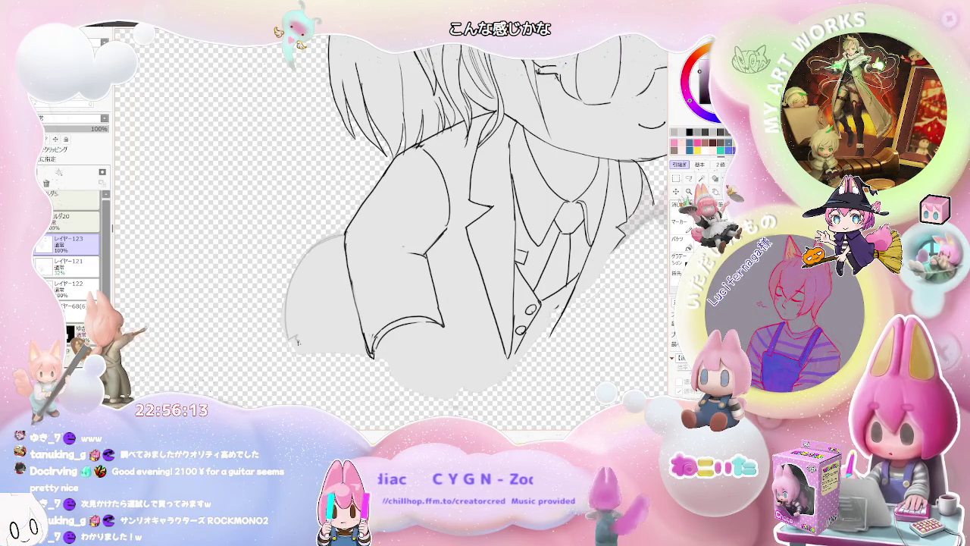
{"action": "scroll", "coordinate": [347, 359], "scroll_direction": "down", "scroll_amount": 2}
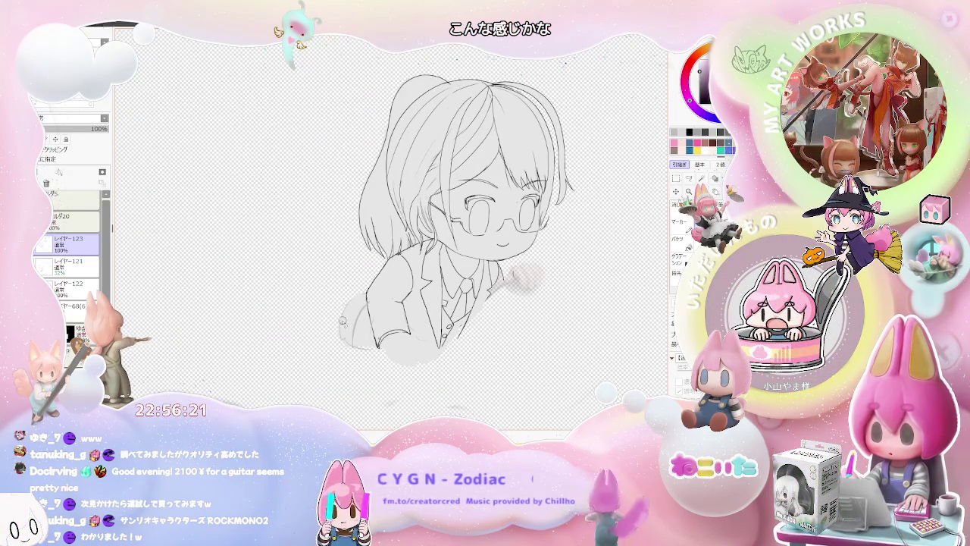
{"action": "scroll", "coordinate": [337, 340], "scroll_direction": "up", "scroll_amount": 2}
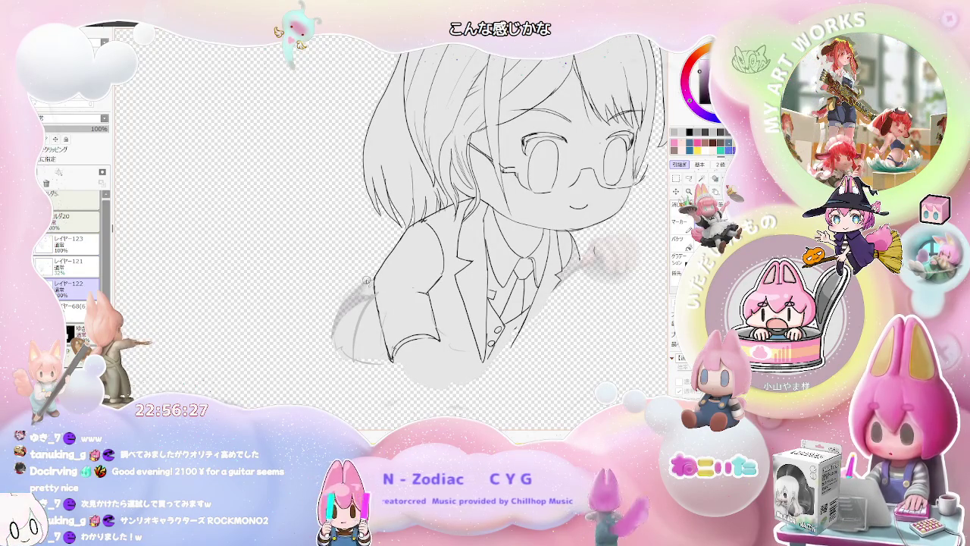
{"action": "scroll", "coordinate": [366, 287], "scroll_direction": "down", "scroll_amount": 1}
{"action": "left_click_drag", "start_coordinate": [473, 331], "coordinate": [468, 362]}
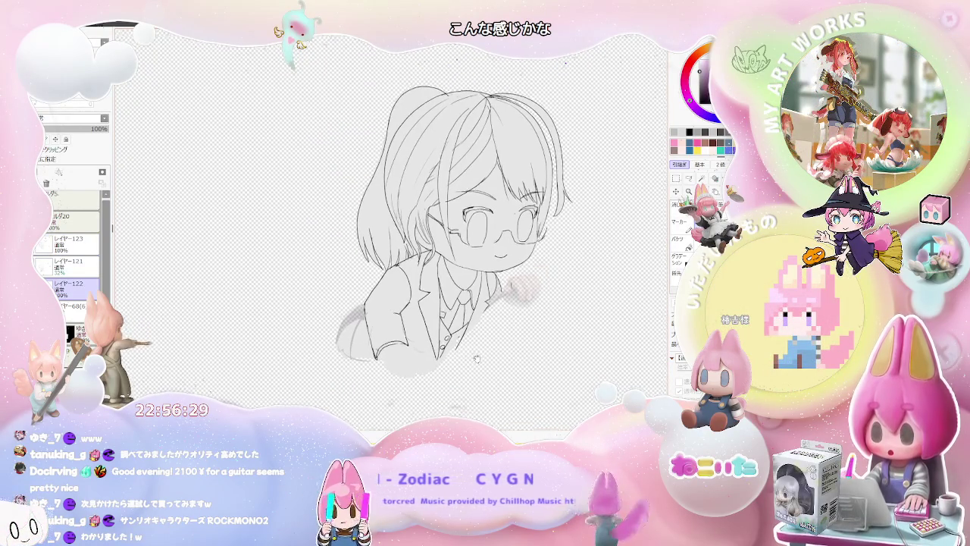
- Select the faint 24% sketch layer レイヤー68
{"action": "scroll", "coordinate": [350, 330], "scroll_direction": "up", "scroll_amount": 1}
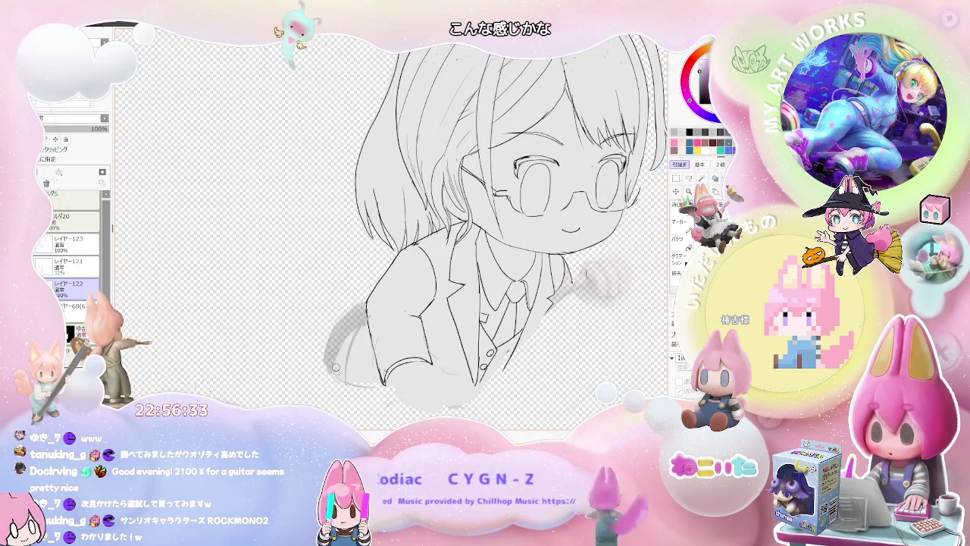
{"action": "scroll", "coordinate": [331, 364], "scroll_direction": "down", "scroll_amount": 2}
{"action": "left_click", "coordinate": [75, 306]}
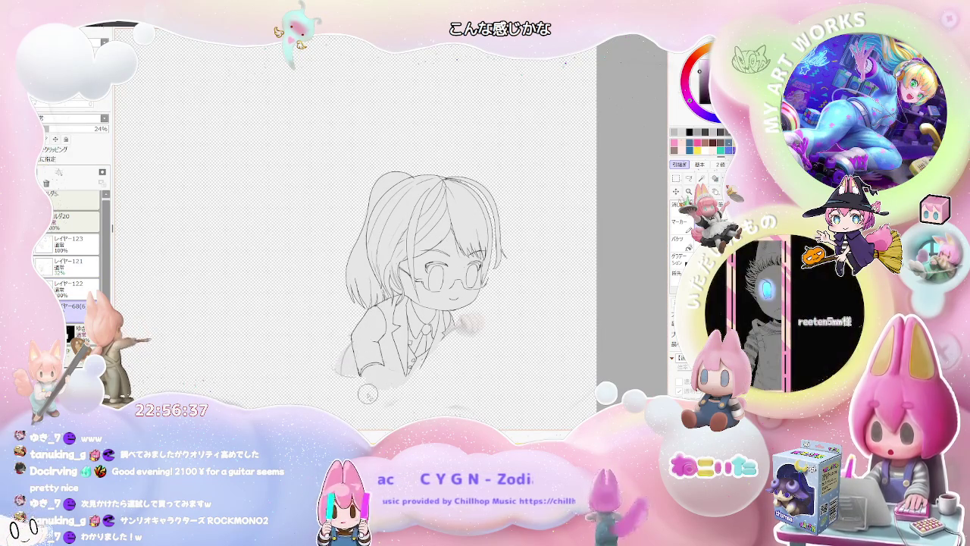
{"action": "scroll", "coordinate": [458, 374], "scroll_direction": "down", "scroll_amount": 1}
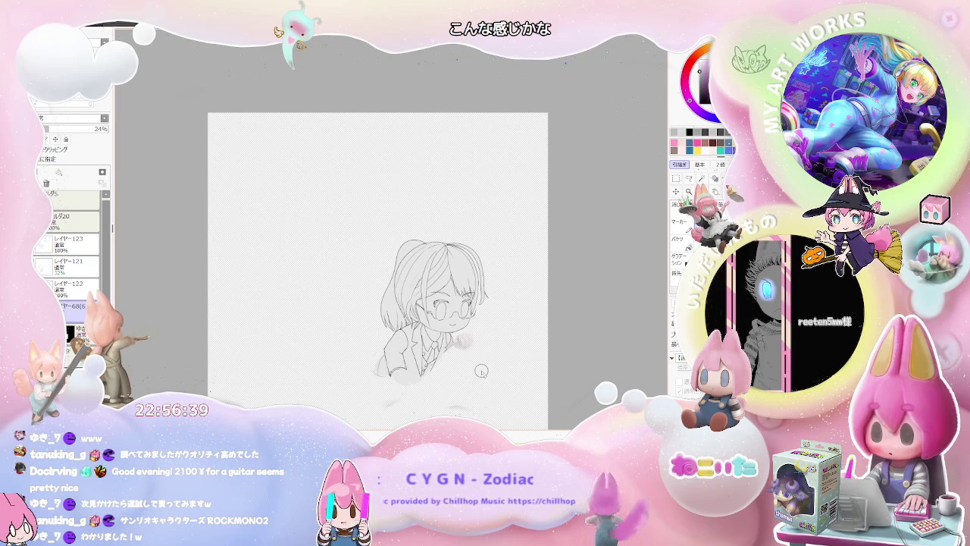
- Flip the view horizontally, return to layer レイヤー122 and review the sketch
{"action": "key", "text": "h"}
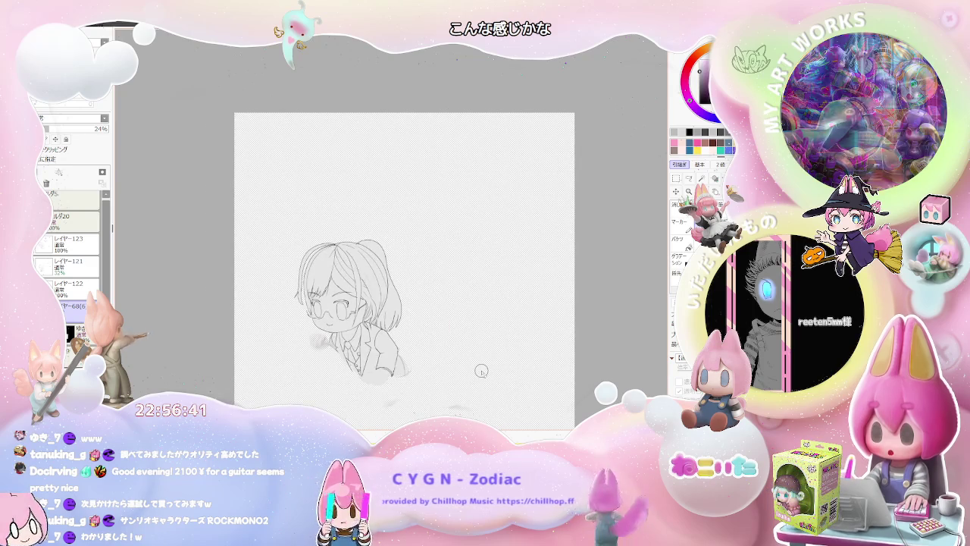
{"action": "scroll", "coordinate": [481, 371], "scroll_direction": "up", "scroll_amount": 2}
{"action": "scroll", "coordinate": [481, 370], "scroll_direction": "up", "scroll_amount": 2}
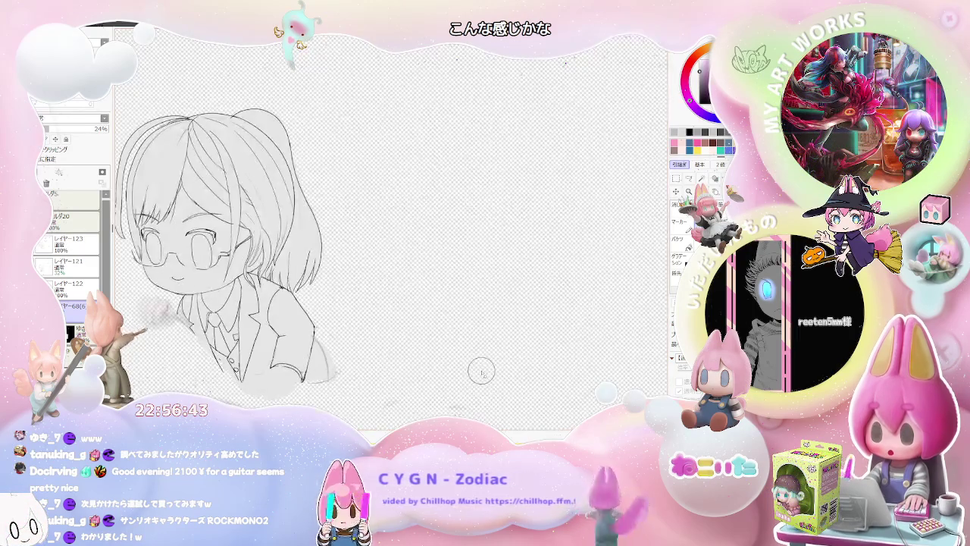
{"action": "left_click", "coordinate": [72, 286]}
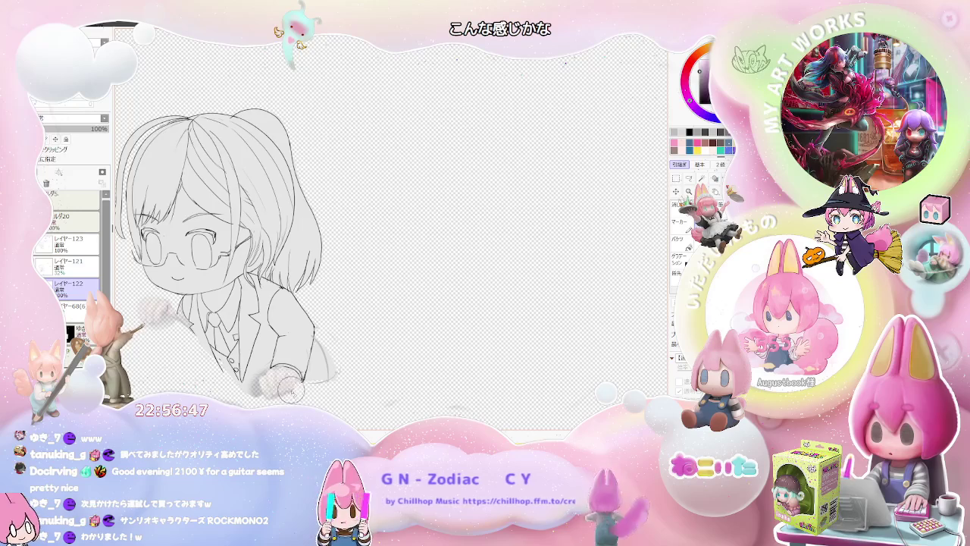
{"action": "scroll", "coordinate": [284, 391], "scroll_direction": "up", "scroll_amount": 1}
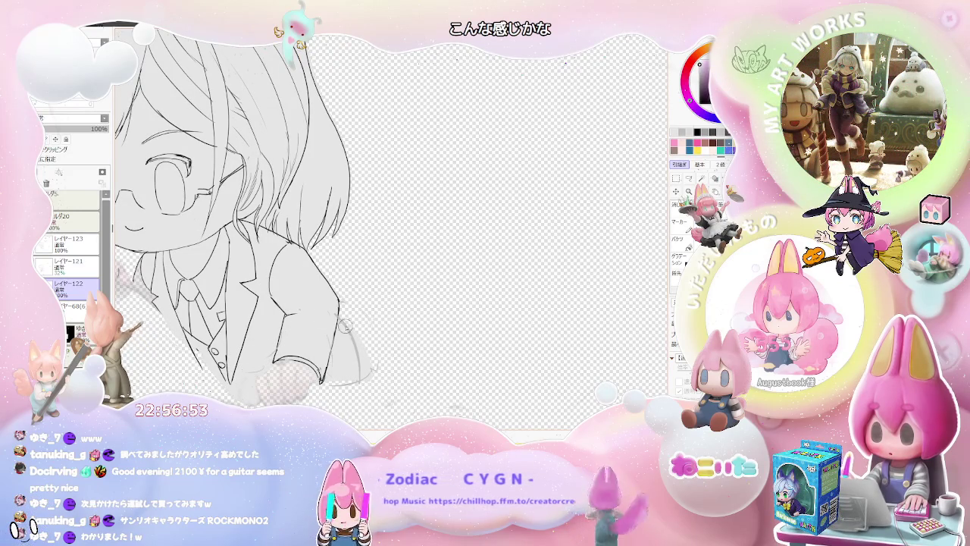
{"action": "scroll", "coordinate": [327, 368], "scroll_direction": "down", "scroll_amount": 1}
{"action": "scroll", "coordinate": [361, 367], "scroll_direction": "down", "scroll_amount": 1}
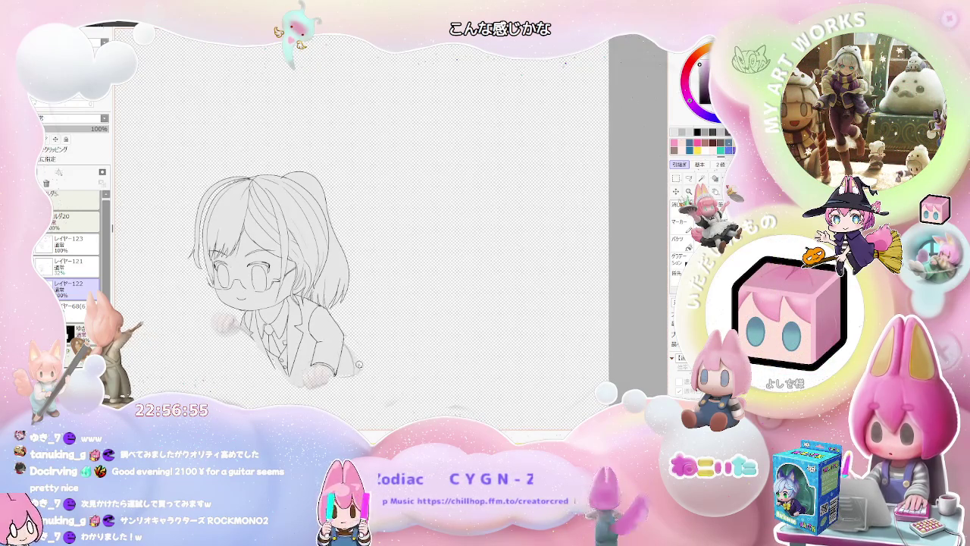
{"action": "scroll", "coordinate": [366, 362], "scroll_direction": "down", "scroll_amount": 1}
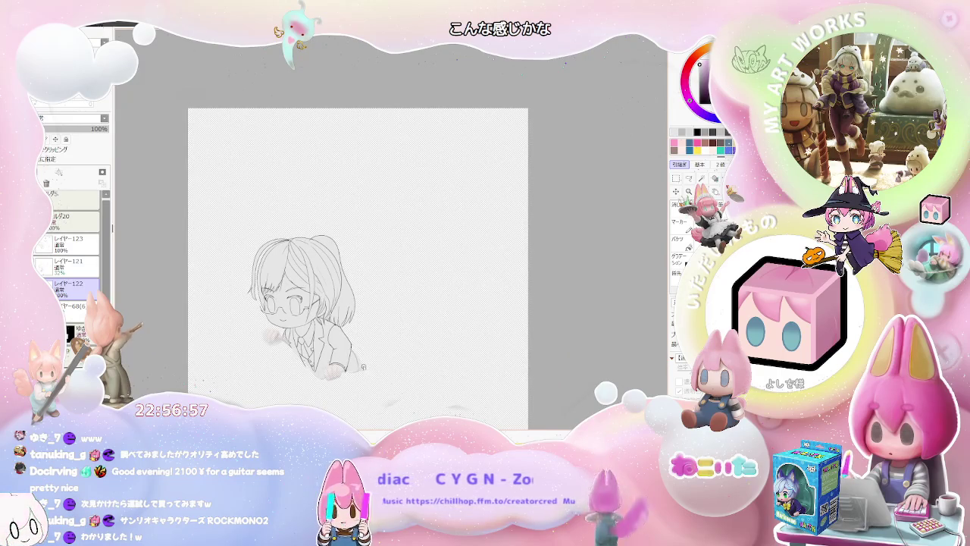
{"action": "scroll", "coordinate": [288, 337], "scroll_direction": "up", "scroll_amount": 2}
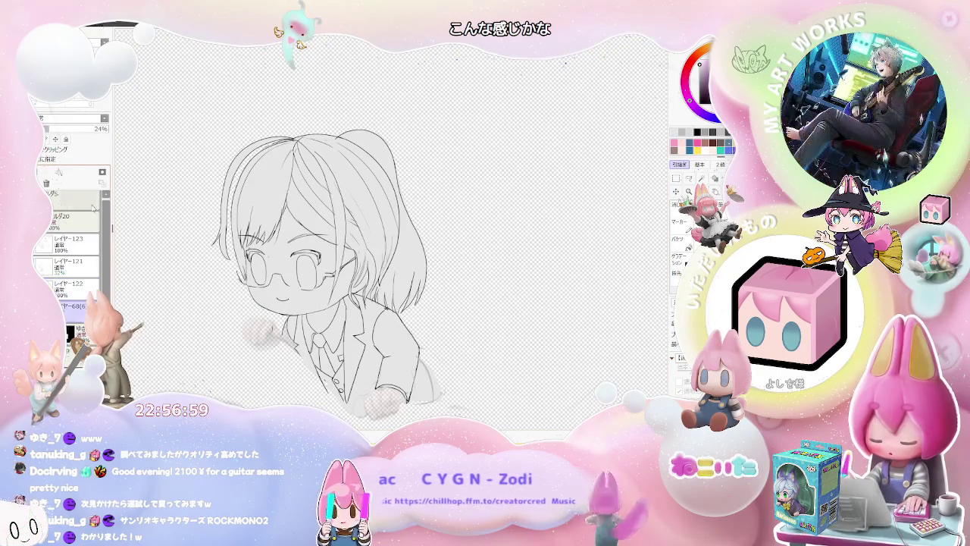
{"action": "left_click_drag", "start_coordinate": [83, 138], "coordinate": [120, 138]}
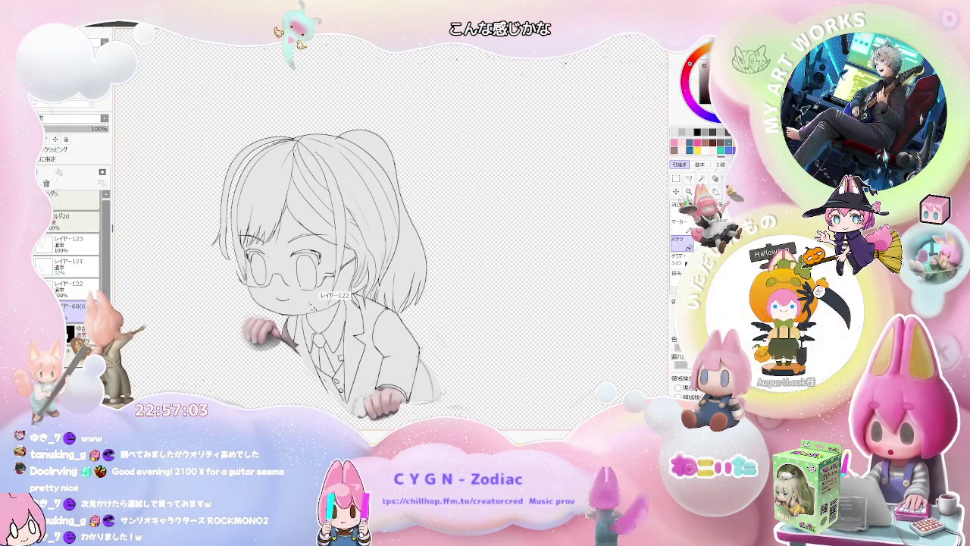
- Try a skin-tone fill and blush, eye colouring on layer レイヤー122, then undo them
{"action": "left_click", "coordinate": [72, 288]}
{"action": "left_click", "coordinate": [334, 296]}
{"action": "key", "text": "ctrl+z"}
{"action": "scroll", "coordinate": [256, 323], "scroll_direction": "up", "scroll_amount": 2}
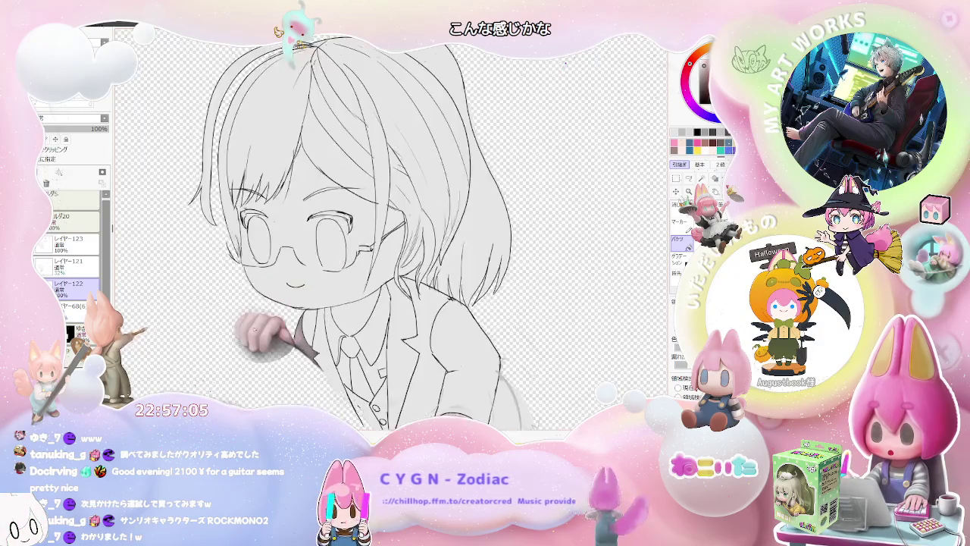
{"action": "scroll", "coordinate": [257, 322], "scroll_direction": "up", "scroll_amount": 1}
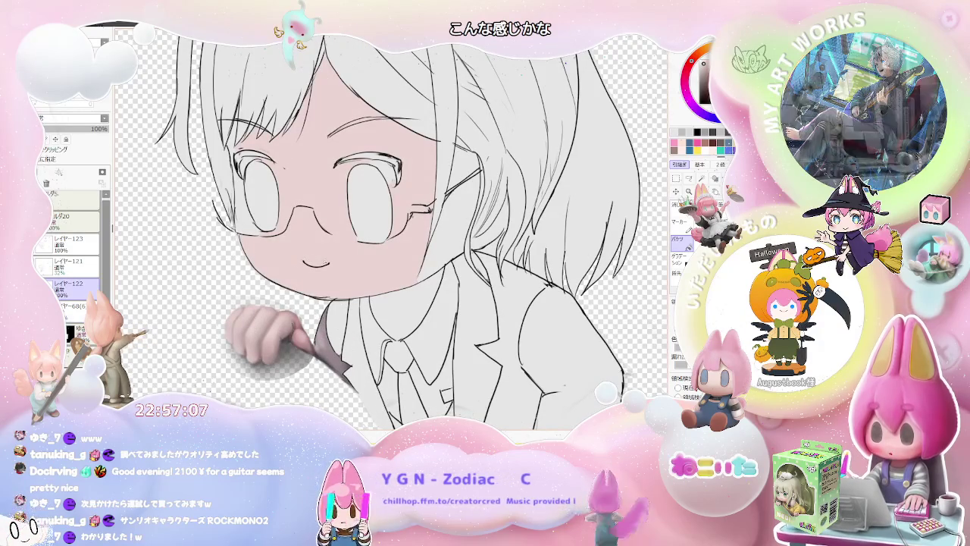
{"action": "key", "text": "bracketleft"}
{"action": "key", "text": "bracketright"}
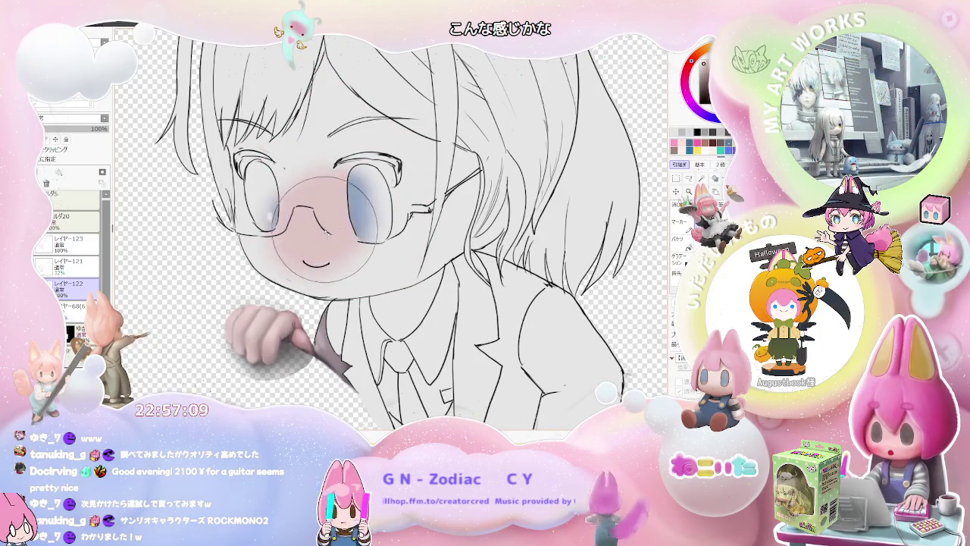
{"action": "key", "text": "ctrl+z"}
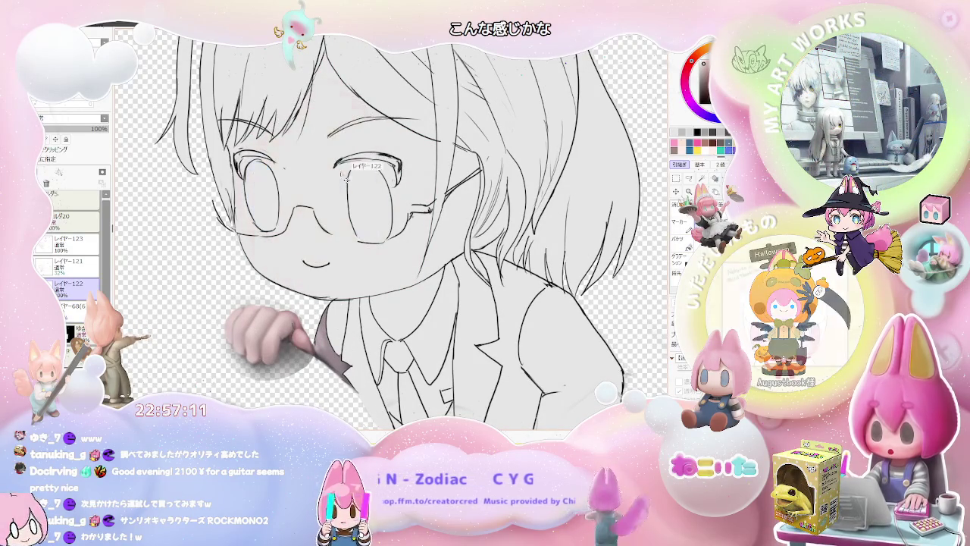
- Bucket-fill the face with pink skin tone
{"action": "left_click", "coordinate": [677, 239]}
{"action": "left_click", "coordinate": [354, 265]}
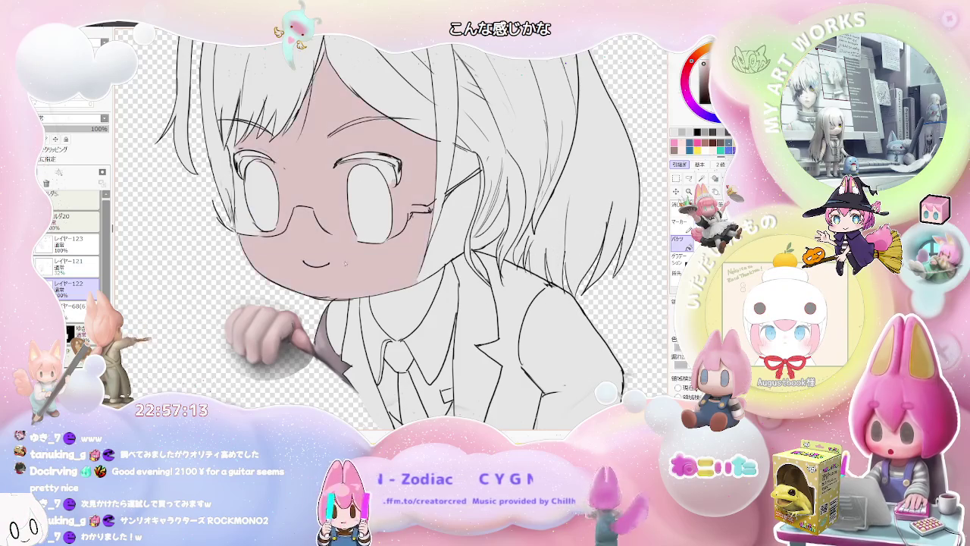
{"action": "key", "text": "ctrl+z"}
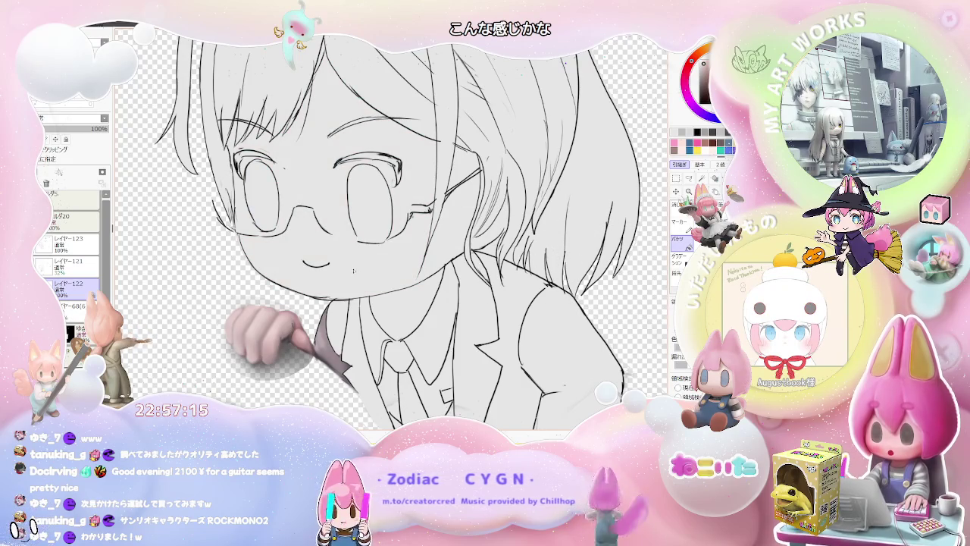
{"action": "left_click", "coordinate": [301, 269]}
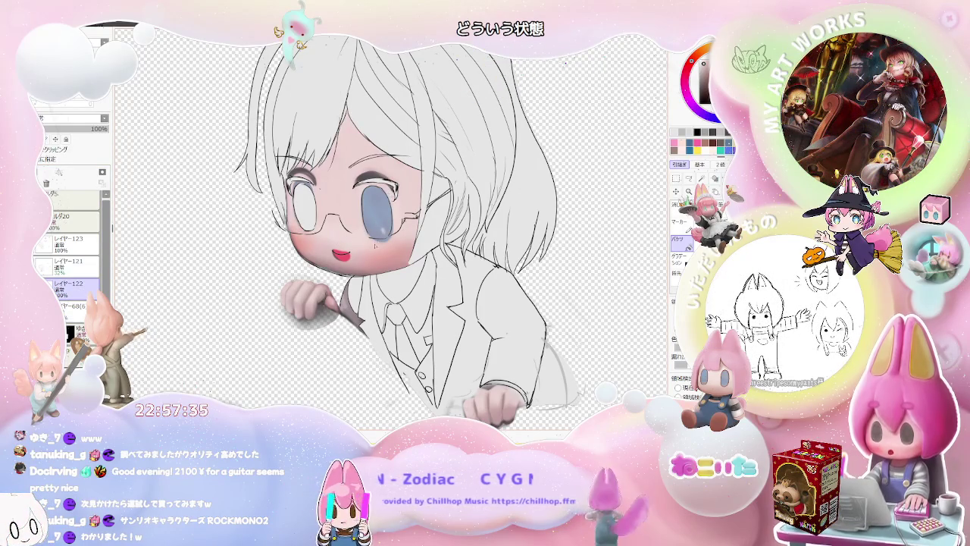
- Erase the red mouth fill on its colour layer, leaving the line-art smile
{"action": "scroll", "coordinate": [367, 249], "scroll_direction": "up", "scroll_amount": 1}
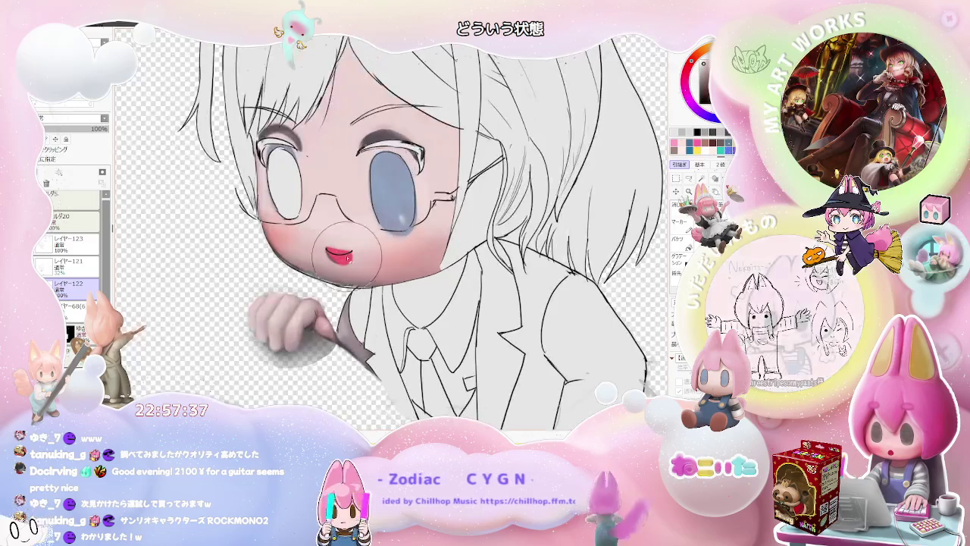
{"action": "left_click", "coordinate": [72, 305]}
{"action": "left_click_drag", "start_coordinate": [327, 254], "coordinate": [350, 254]}
{"action": "scroll", "coordinate": [365, 258], "scroll_direction": "down", "scroll_amount": 2}
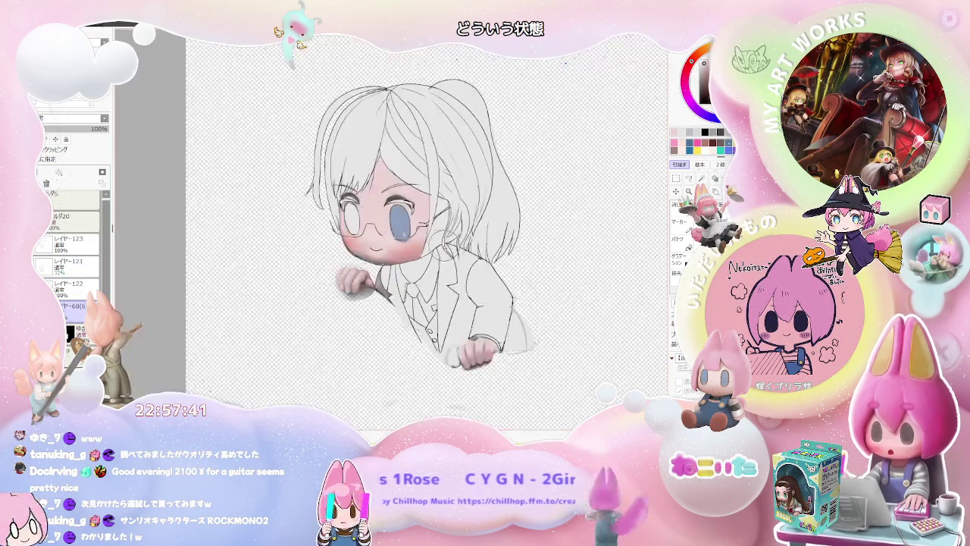
{"action": "scroll", "coordinate": [462, 280], "scroll_direction": "down", "scroll_amount": 1}
{"action": "scroll", "coordinate": [434, 320], "scroll_direction": "up", "scroll_amount": 1}
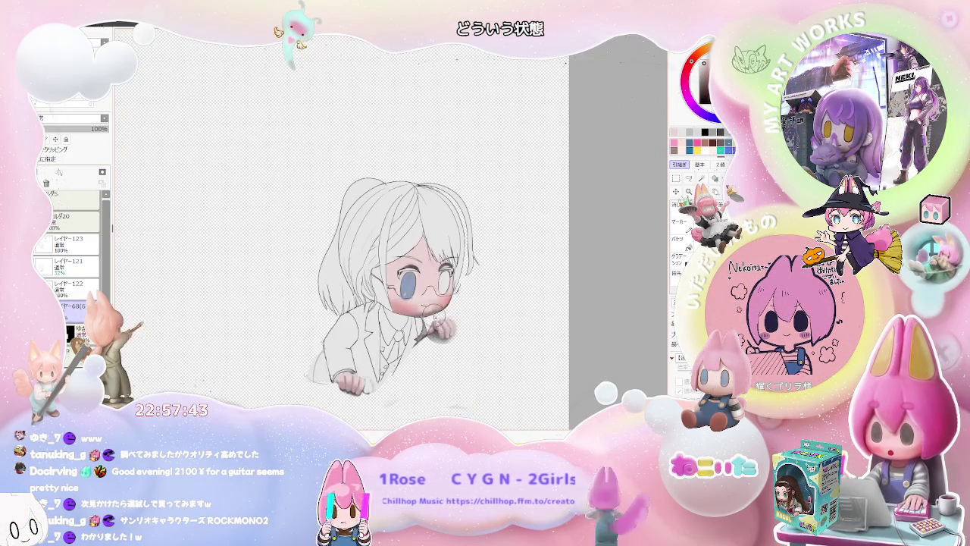
{"action": "scroll", "coordinate": [409, 310], "scroll_direction": "up", "scroll_amount": 1}
- Fill both eyes bright red
{"action": "scroll", "coordinate": [394, 309], "scroll_direction": "up", "scroll_amount": 1}
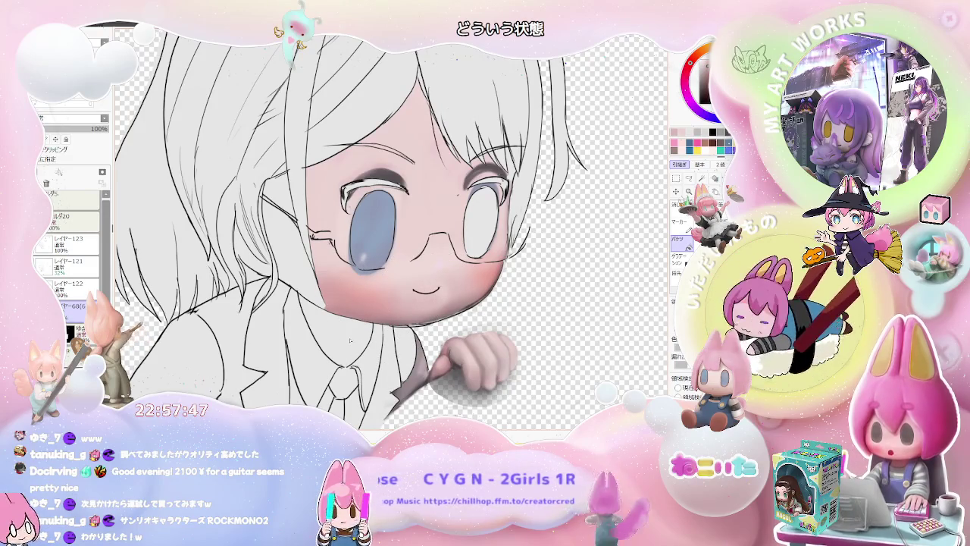
{"action": "scroll", "coordinate": [354, 324], "scroll_direction": "down", "scroll_amount": 1}
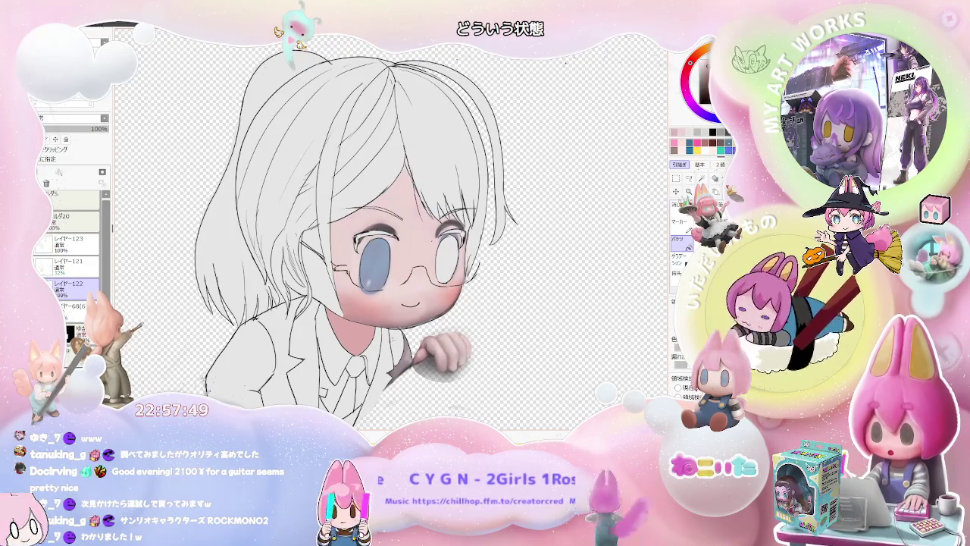
{"action": "scroll", "coordinate": [358, 339], "scroll_direction": "down", "scroll_amount": 1}
{"action": "scroll", "coordinate": [358, 339], "scroll_direction": "down", "scroll_amount": 1}
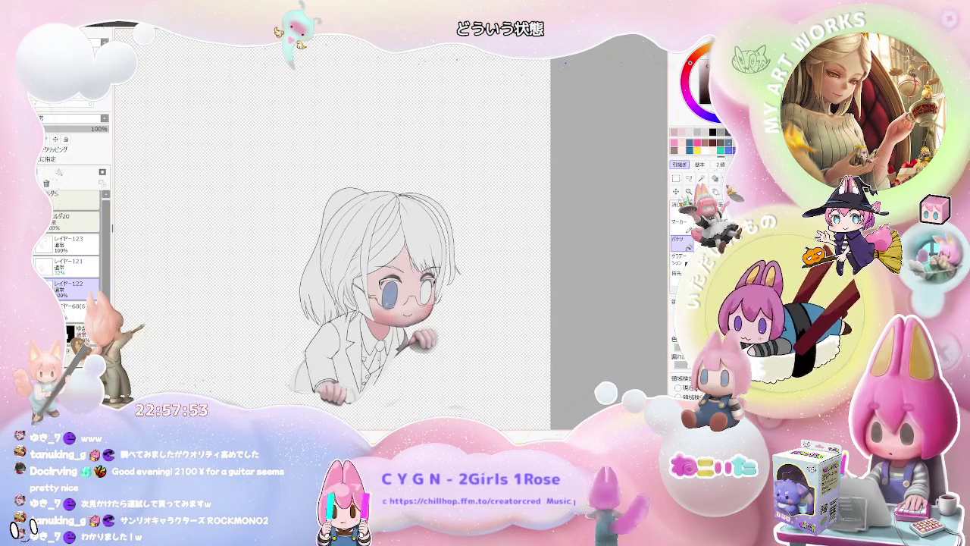
{"action": "scroll", "coordinate": [397, 326], "scroll_direction": "up", "scroll_amount": 2}
{"action": "scroll", "coordinate": [396, 291], "scroll_direction": "up", "scroll_amount": 1}
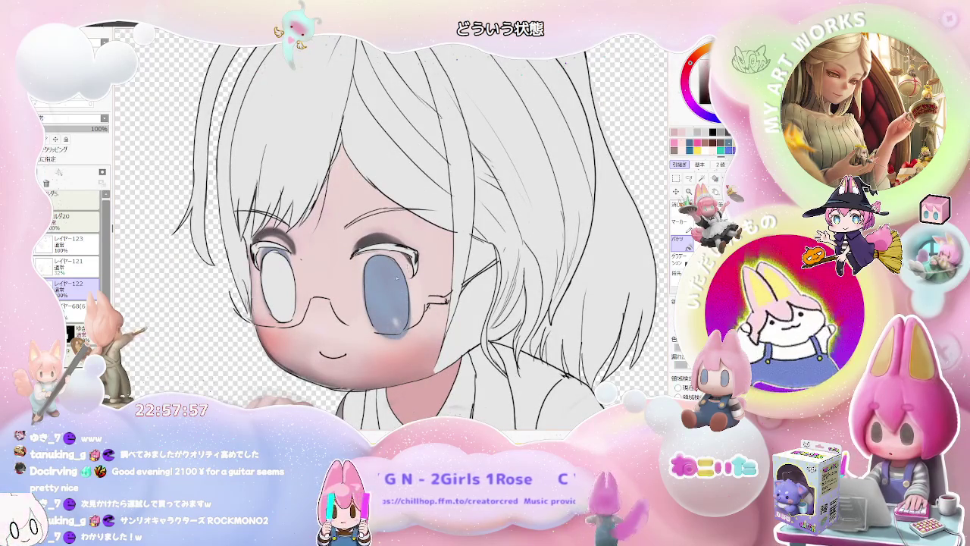
{"action": "left_click", "coordinate": [388, 295]}
{"action": "left_click", "coordinate": [277, 282]}
- Bucket-fill the necktie bright red
{"action": "scroll", "coordinate": [374, 289], "scroll_direction": "down", "scroll_amount": 1}
{"action": "scroll", "coordinate": [373, 290], "scroll_direction": "down", "scroll_amount": 1}
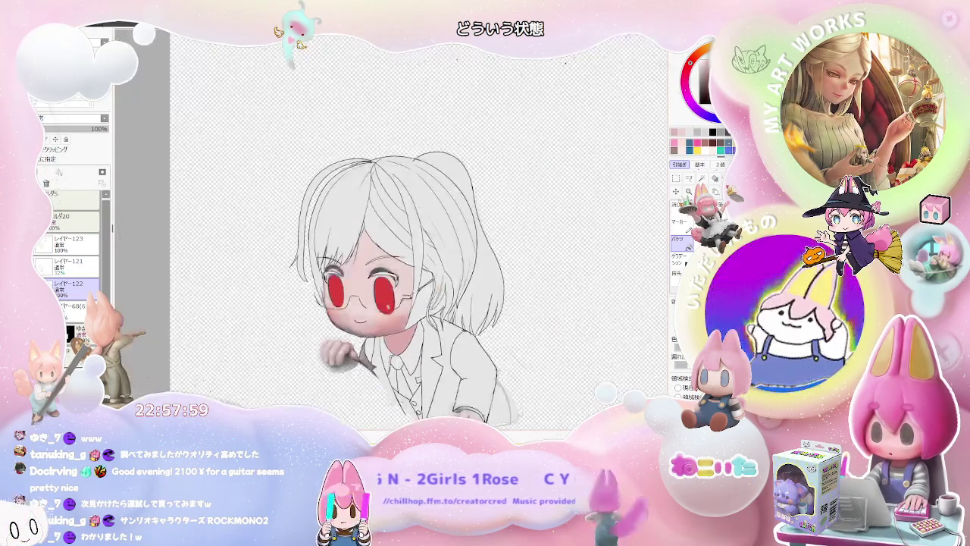
{"action": "scroll", "coordinate": [394, 281], "scroll_direction": "up", "scroll_amount": 2}
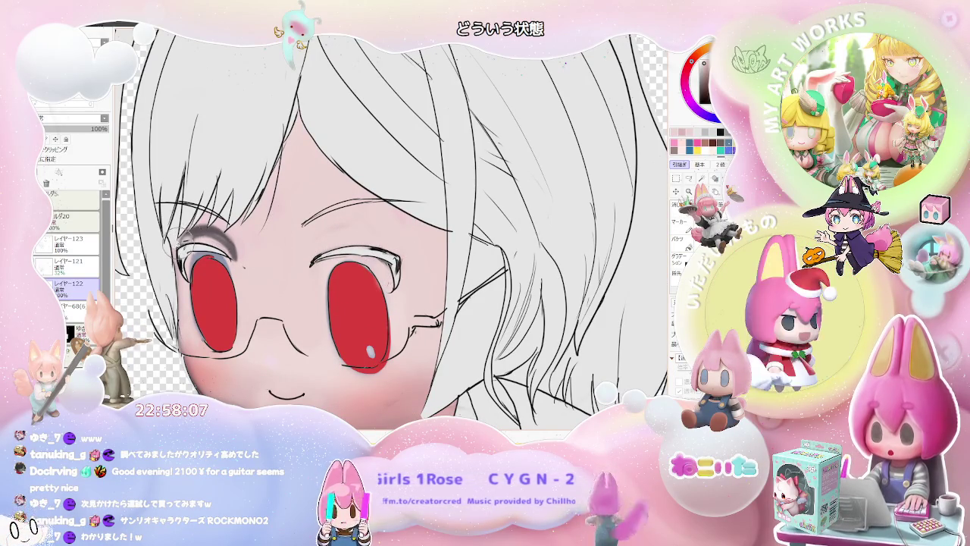
{"action": "key", "text": "g"}
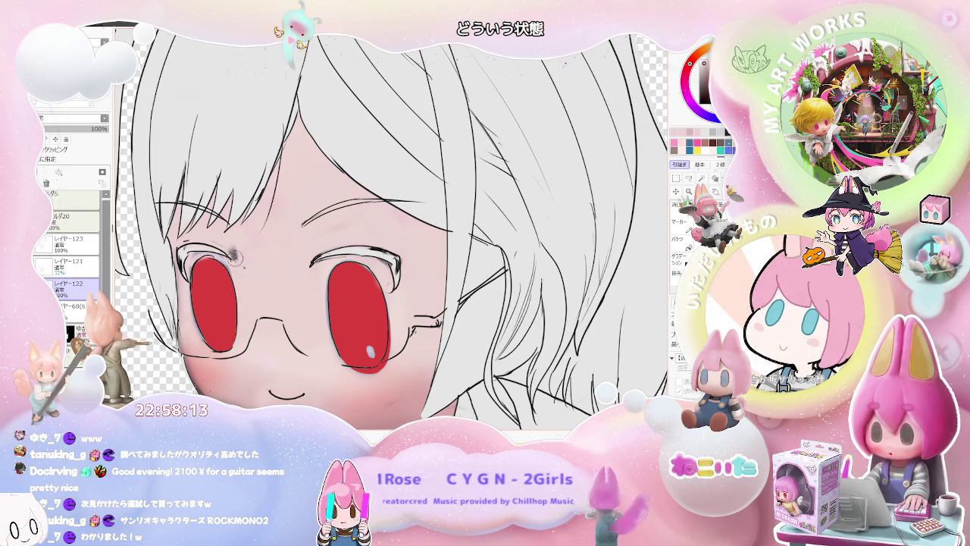
{"action": "scroll", "coordinate": [237, 262], "scroll_direction": "down", "scroll_amount": 2}
{"action": "scroll", "coordinate": [288, 288], "scroll_direction": "down", "scroll_amount": 2}
{"action": "scroll", "coordinate": [324, 343], "scroll_direction": "down", "scroll_amount": 1}
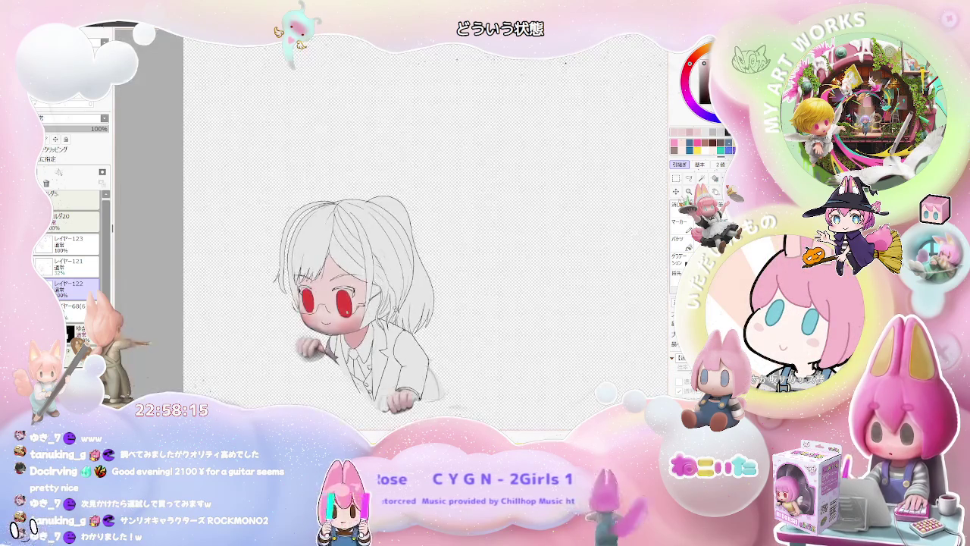
{"action": "scroll", "coordinate": [366, 349], "scroll_direction": "up", "scroll_amount": 2}
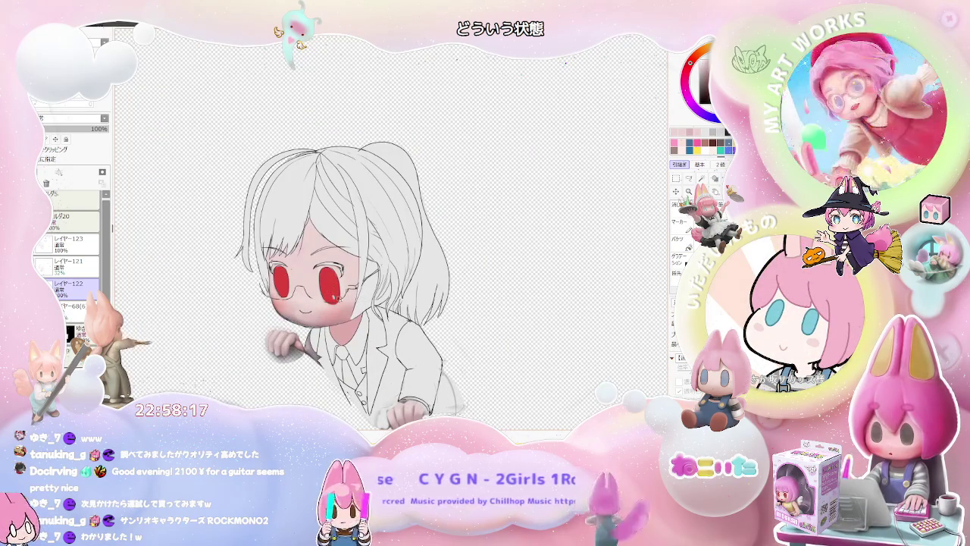
{"action": "left_click_drag", "start_coordinate": [343, 348], "coordinate": [349, 388]}
- Bucket-fill the vest beside the red tie black
{"action": "scroll", "coordinate": [390, 390], "scroll_direction": "down", "scroll_amount": 1}
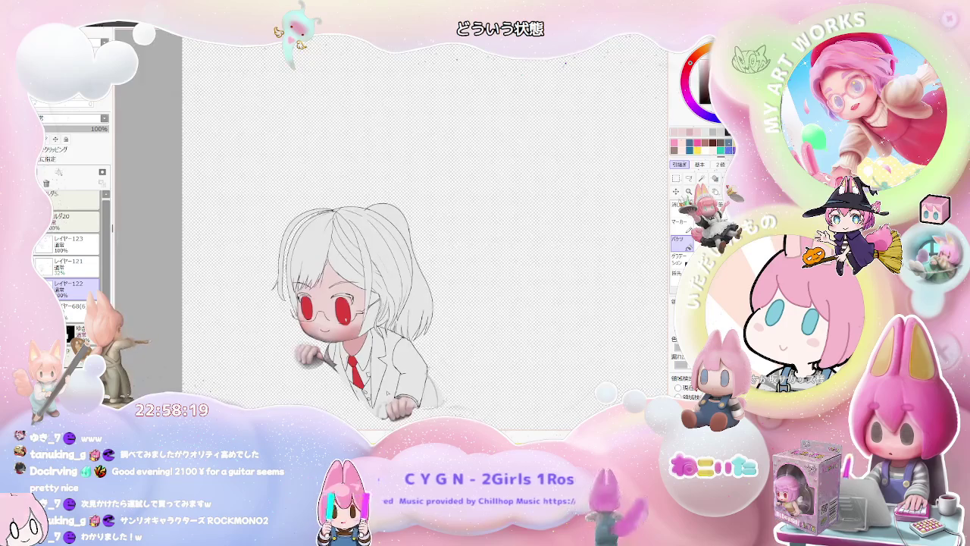
{"action": "scroll", "coordinate": [328, 359], "scroll_direction": "up", "scroll_amount": 2}
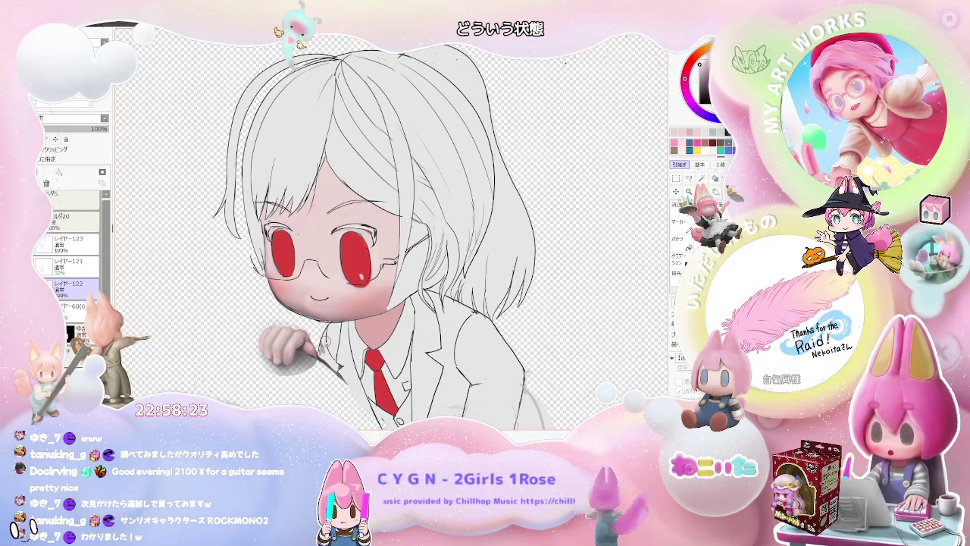
{"action": "scroll", "coordinate": [340, 366], "scroll_direction": "down", "scroll_amount": 1}
{"action": "scroll", "coordinate": [340, 366], "scroll_direction": "down", "scroll_amount": 1}
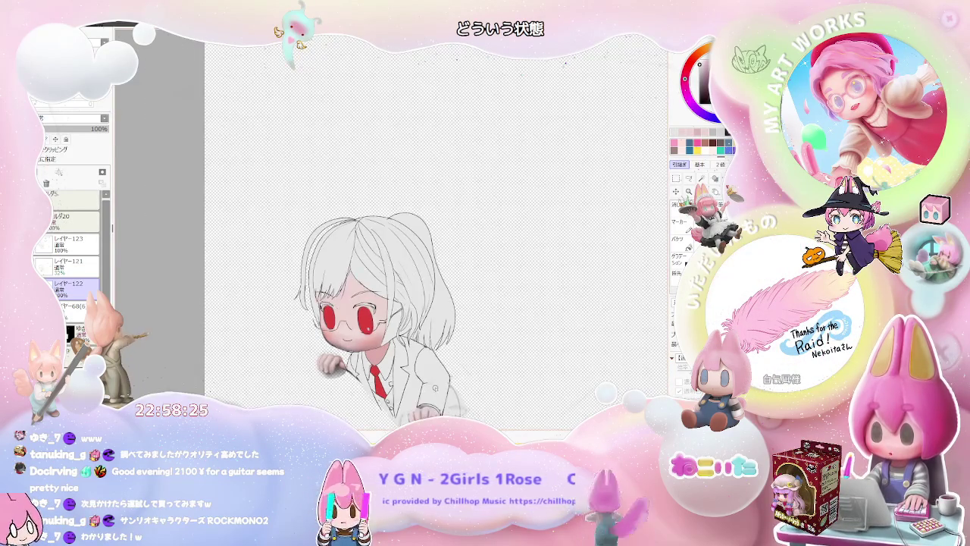
{"action": "scroll", "coordinate": [403, 373], "scroll_direction": "up", "scroll_amount": 1}
{"action": "scroll", "coordinate": [404, 373], "scroll_direction": "up", "scroll_amount": 1}
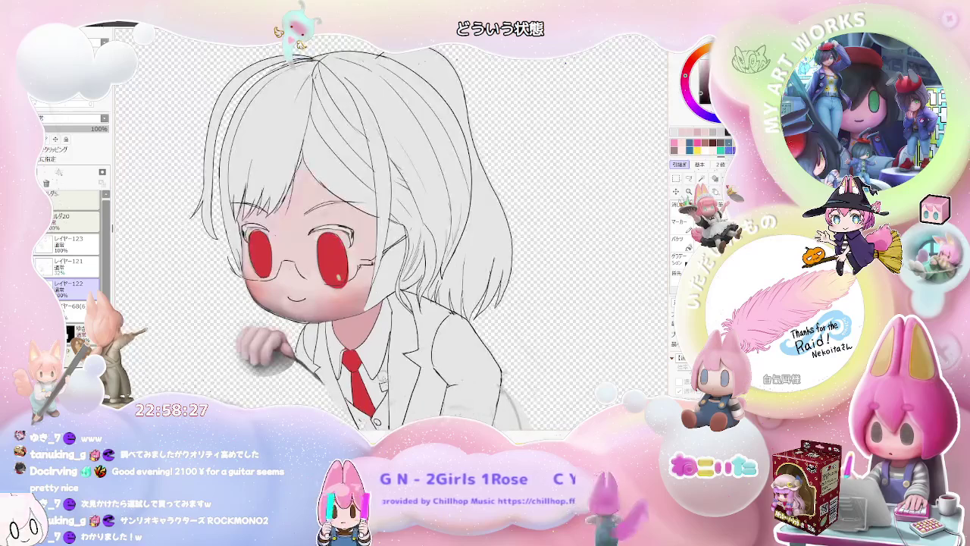
{"action": "left_click", "coordinate": [375, 376]}
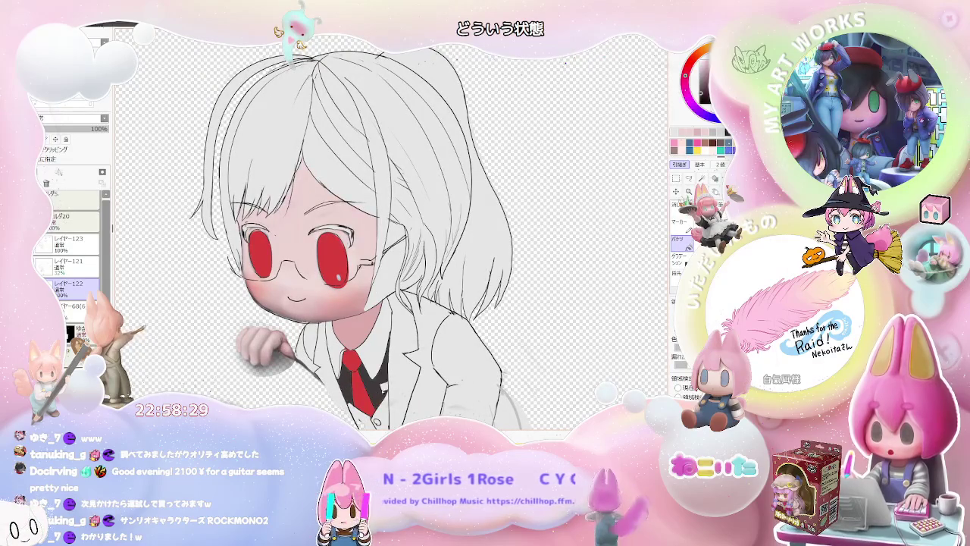
- Darken the two hair areas beside the glasses temple
{"action": "scroll", "coordinate": [397, 374], "scroll_direction": "down", "scroll_amount": 1}
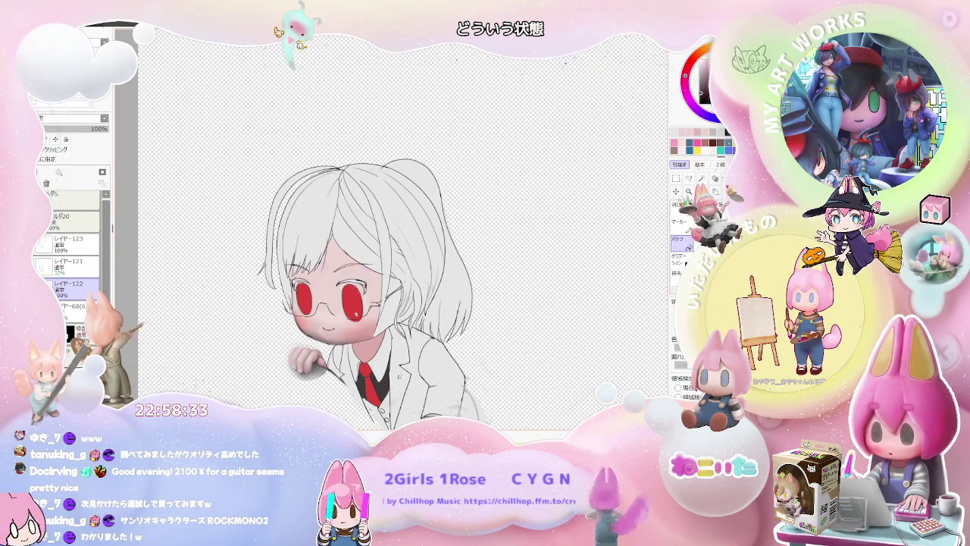
{"action": "scroll", "coordinate": [366, 305], "scroll_direction": "up", "scroll_amount": 2}
{"action": "scroll", "coordinate": [367, 304], "scroll_direction": "up", "scroll_amount": 1}
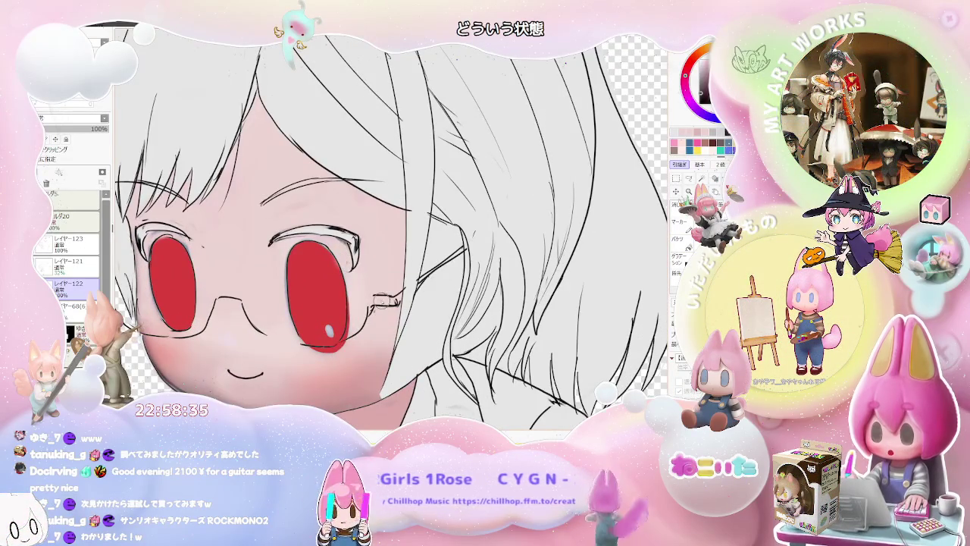
{"action": "key", "text": "g"}
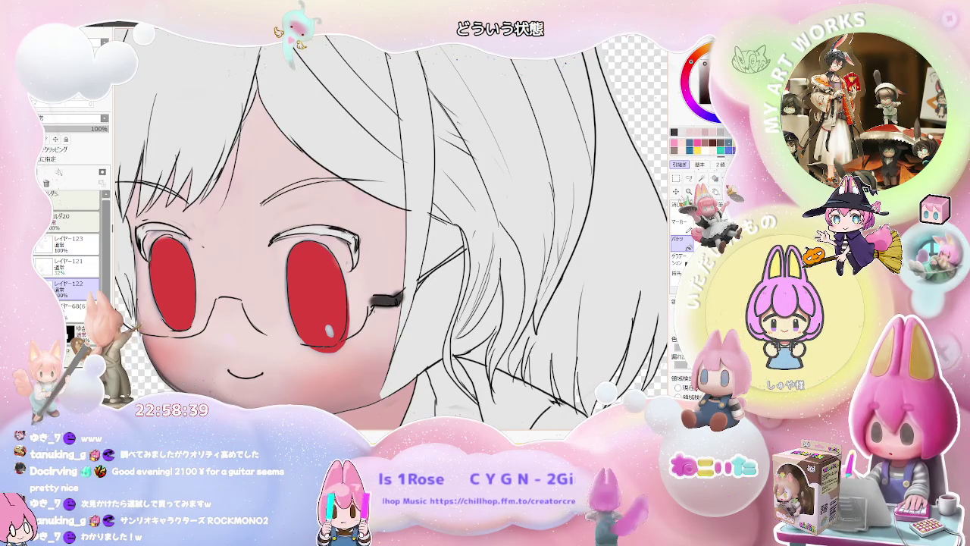
{"action": "left_click", "coordinate": [440, 326]}
{"action": "left_click", "coordinate": [458, 251]}
- Mirror the view horizontally to review the fills
{"action": "scroll", "coordinate": [391, 227], "scroll_direction": "down", "scroll_amount": 2}
{"action": "scroll", "coordinate": [391, 227], "scroll_direction": "down", "scroll_amount": 1}
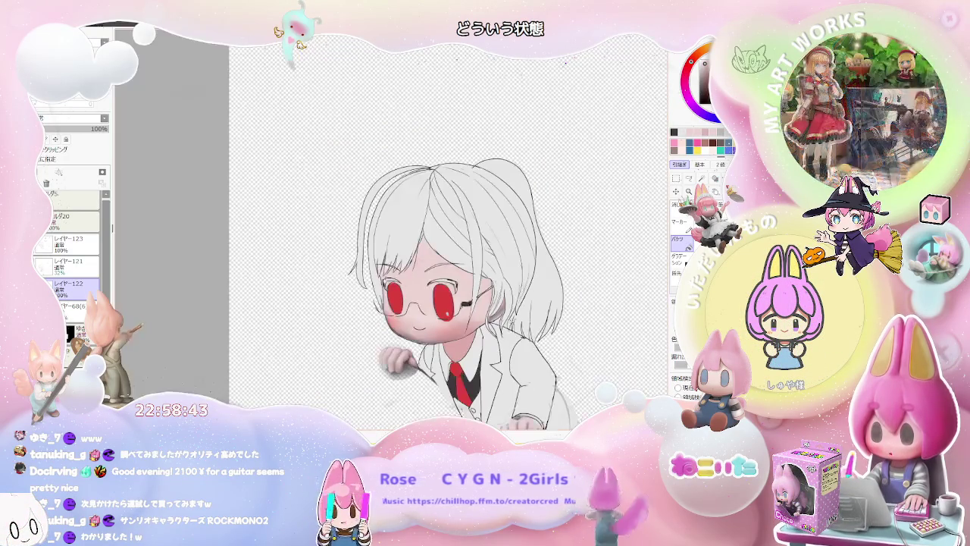
{"action": "key", "text": "h"}
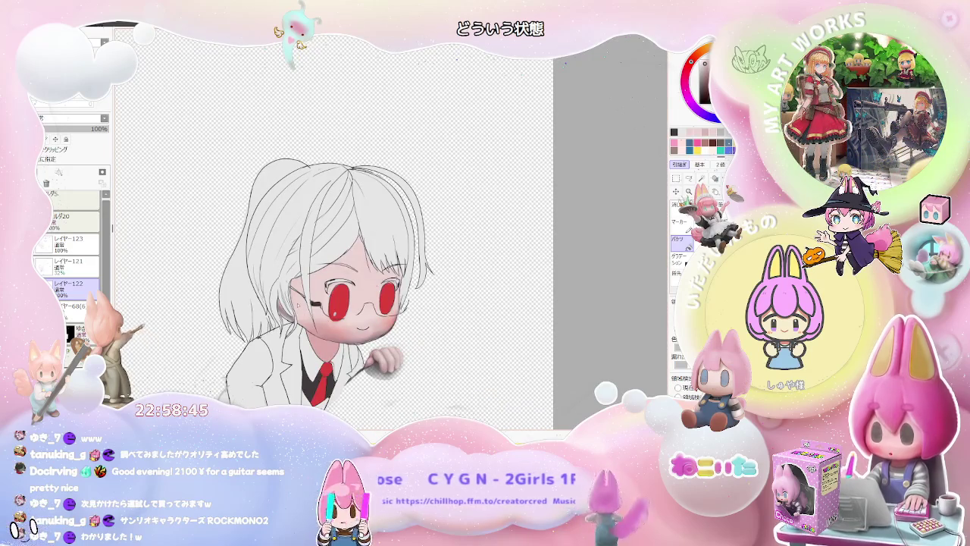
{"action": "scroll", "coordinate": [417, 331], "scroll_direction": "up", "scroll_amount": 1}
{"action": "scroll", "coordinate": [432, 329], "scroll_direction": "down", "scroll_amount": 1}
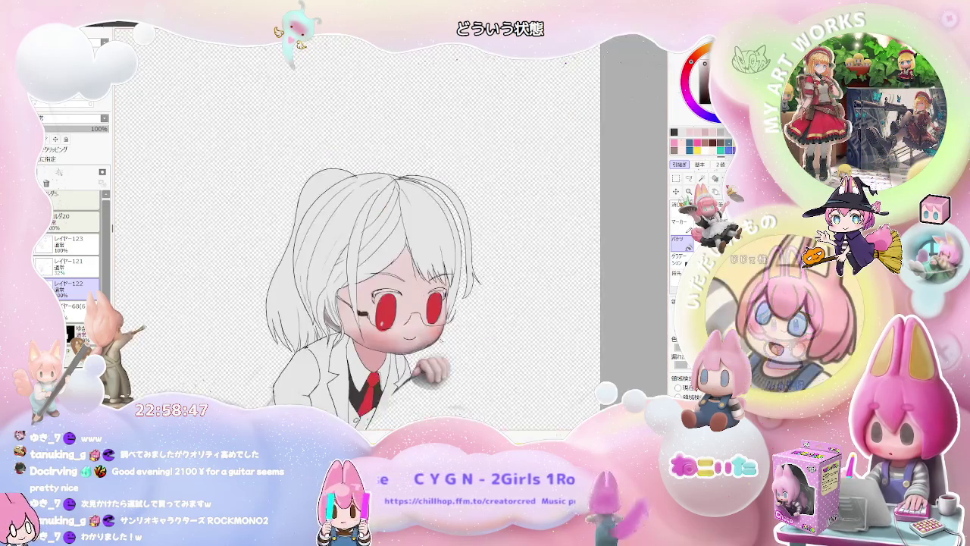
- Resize the brush and select the hair region to paint within
{"action": "scroll", "coordinate": [432, 329], "scroll_direction": "down", "scroll_amount": 1}
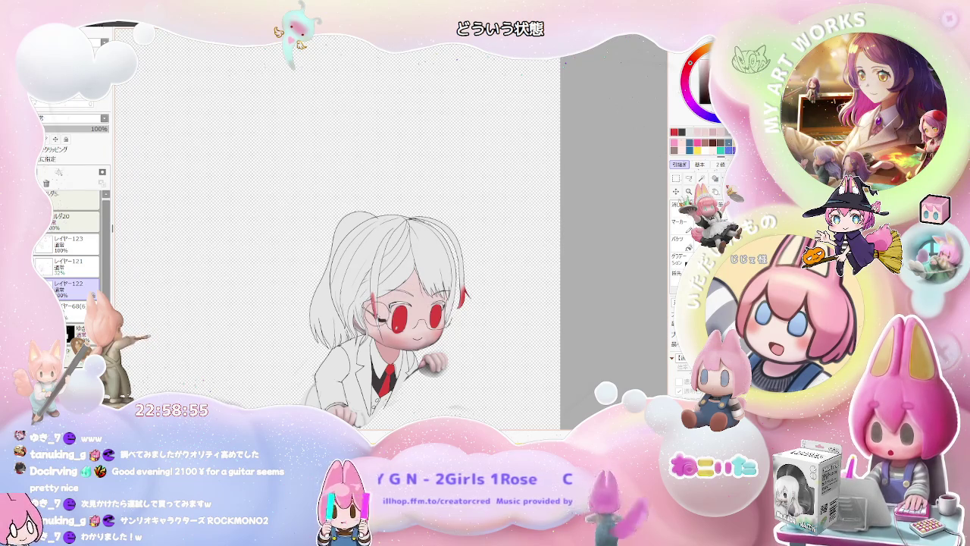
{"action": "scroll", "coordinate": [377, 317], "scroll_direction": "up", "scroll_amount": 1}
{"action": "scroll", "coordinate": [377, 317], "scroll_direction": "up", "scroll_amount": 1}
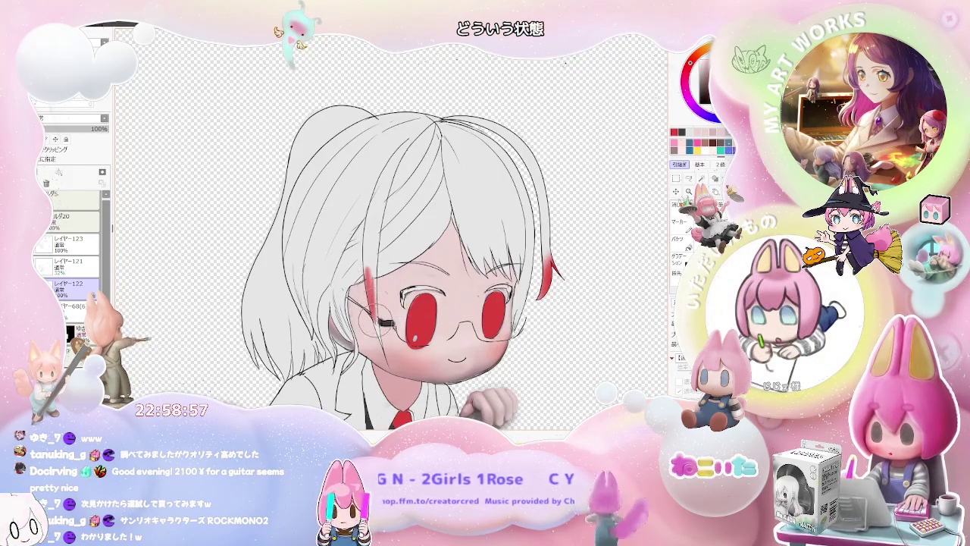
{"action": "scroll", "coordinate": [392, 364], "scroll_direction": "down", "scroll_amount": 1}
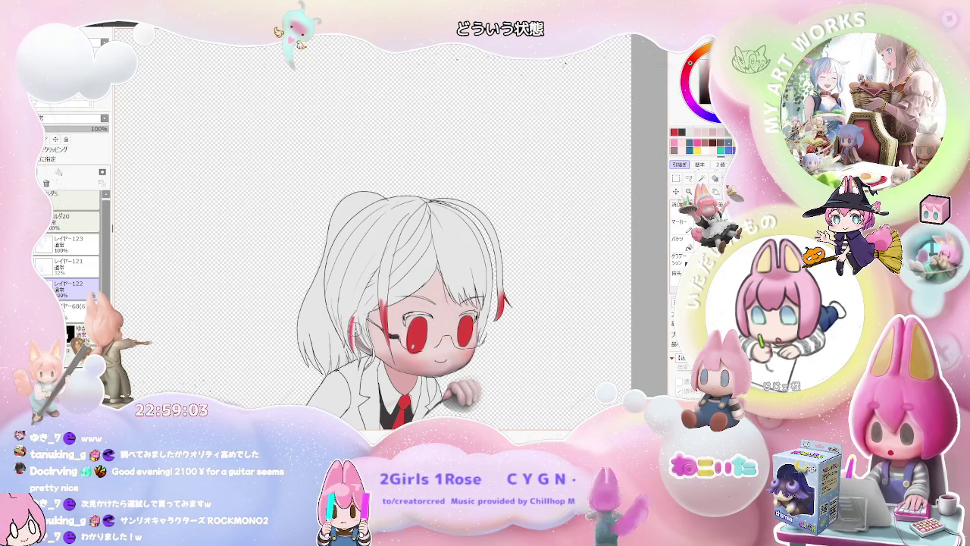
{"action": "key", "text": "bracketright"}
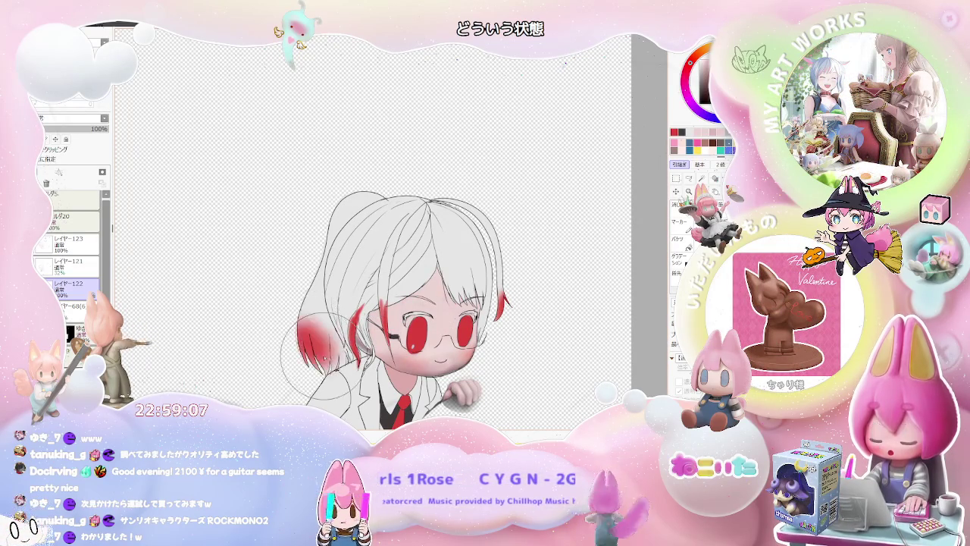
{"action": "left_click", "coordinate": [333, 345]}
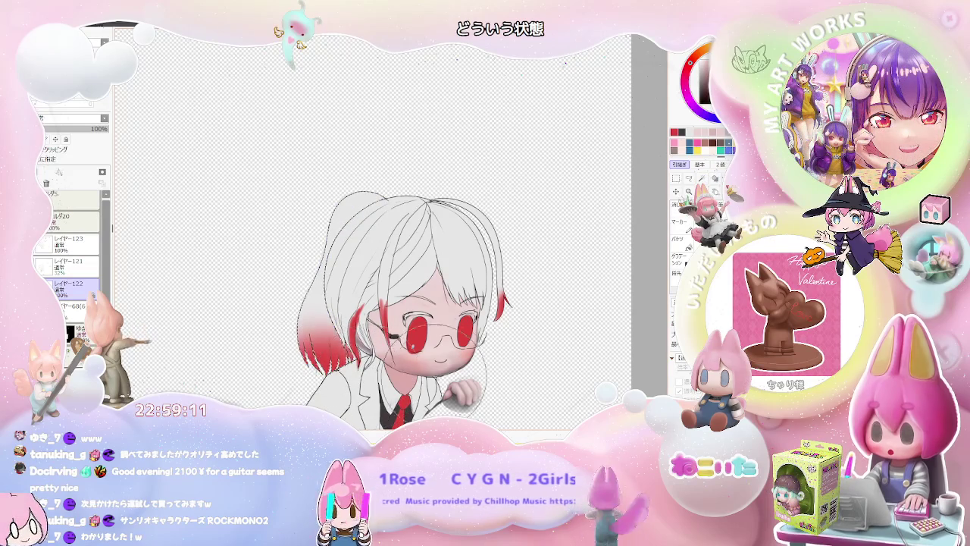
- Airbrush red onto the hair ends with a larger brush, then fill the pale hair grey
{"action": "key", "text": "h"}
{"action": "scroll", "coordinate": [521, 383], "scroll_direction": "down", "scroll_amount": 1}
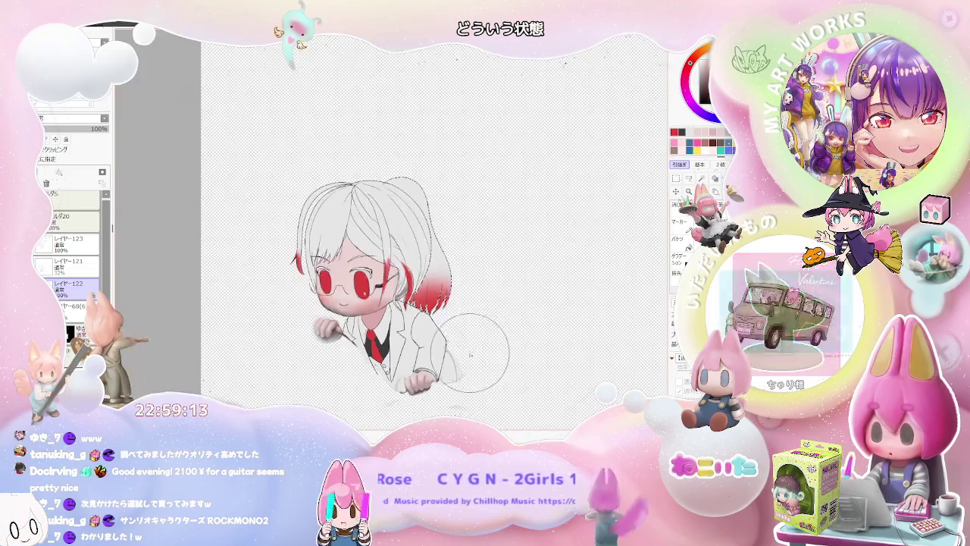
{"action": "key", "text": "]"}
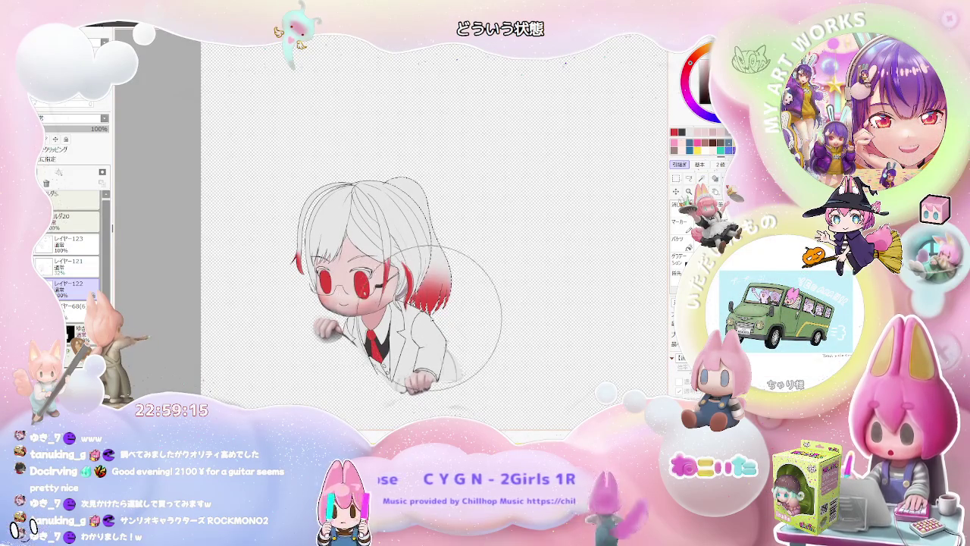
{"action": "left_click_drag", "start_coordinate": [489, 289], "coordinate": [462, 336]}
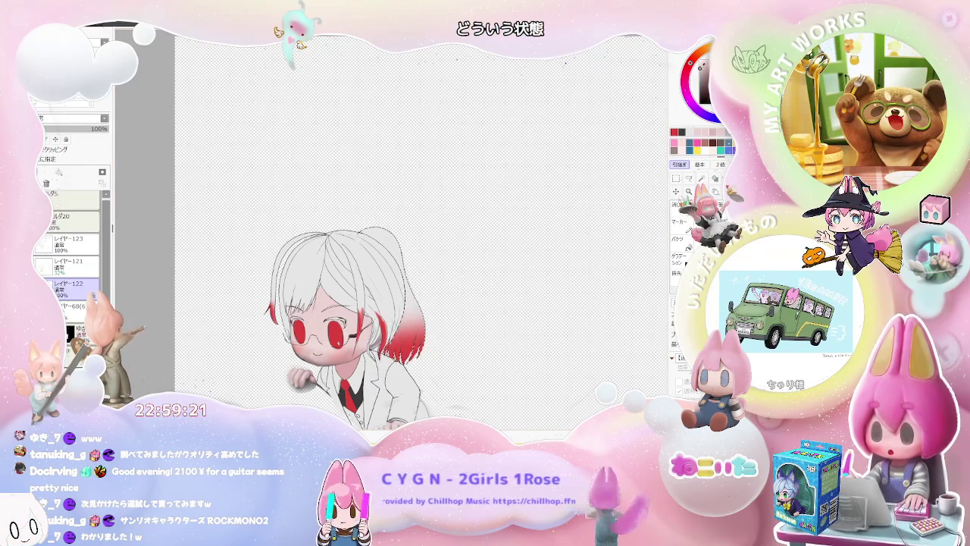
{"action": "left_click_drag", "start_coordinate": [334, 356], "coordinate": [405, 280]}
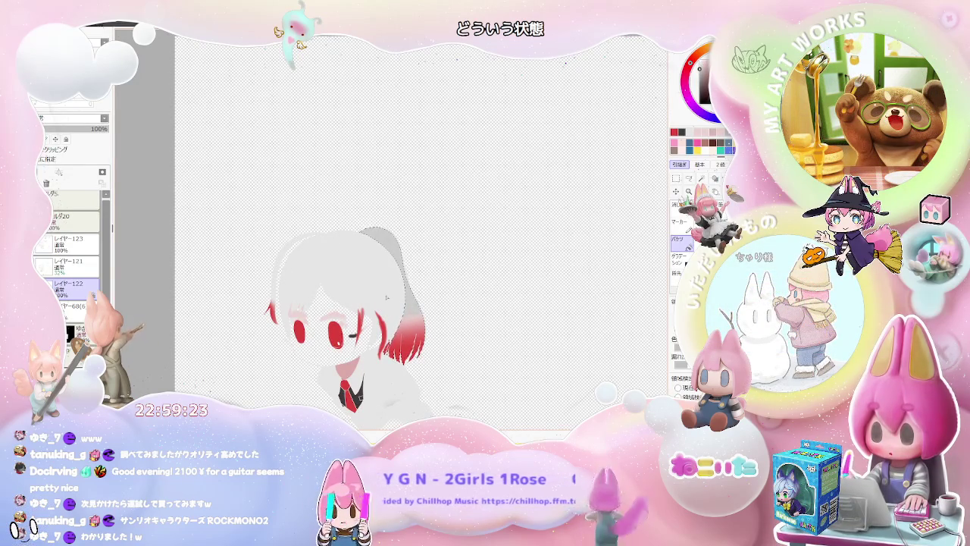
{"action": "left_click", "coordinate": [379, 292]}
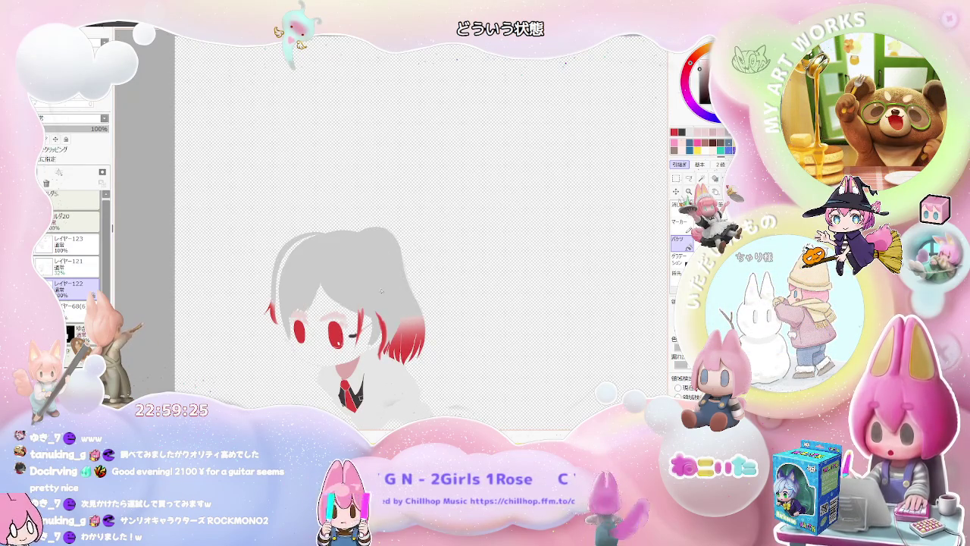
{"action": "scroll", "coordinate": [425, 294], "scroll_direction": "down", "scroll_amount": 1}
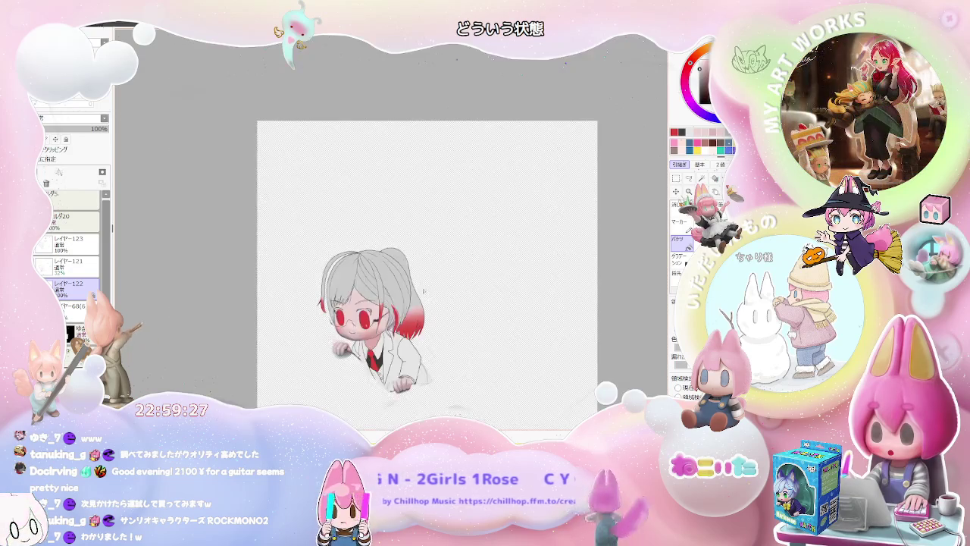
{"action": "scroll", "coordinate": [456, 295], "scroll_direction": "down", "scroll_amount": 1}
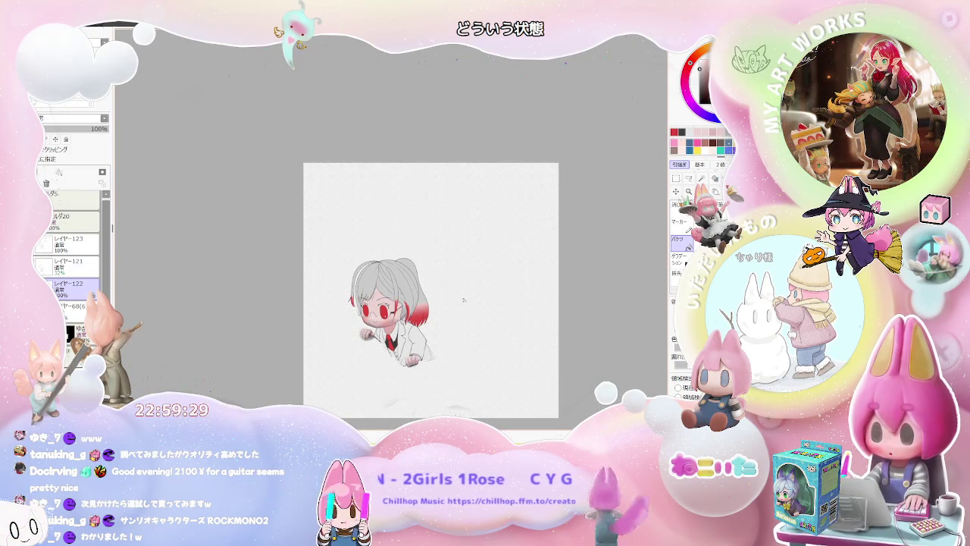
{"action": "scroll", "coordinate": [459, 299], "scroll_direction": "up", "scroll_amount": 1}
{"action": "scroll", "coordinate": [443, 300], "scroll_direction": "up", "scroll_amount": 2}
{"action": "scroll", "coordinate": [430, 299], "scroll_direction": "up", "scroll_amount": 1}
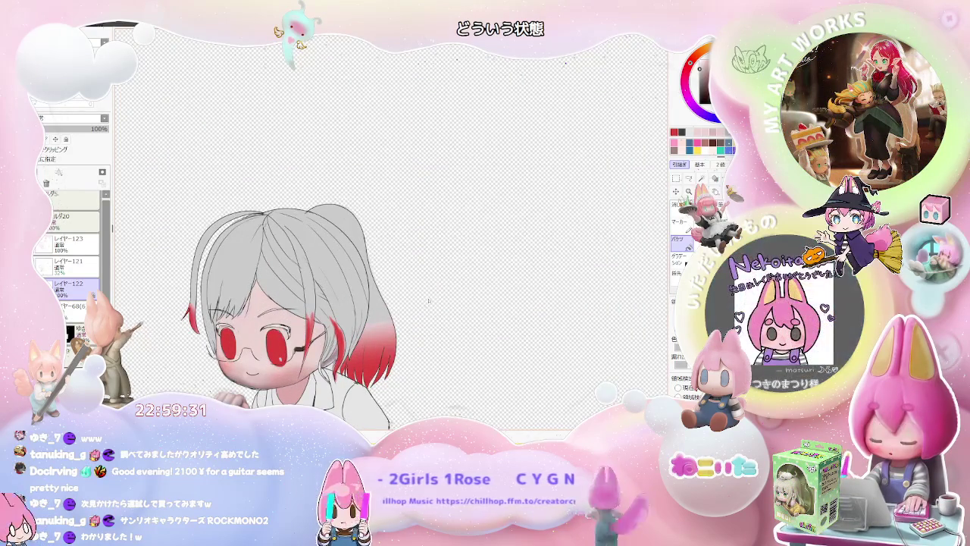
{"action": "scroll", "coordinate": [311, 341], "scroll_direction": "up", "scroll_amount": 2}
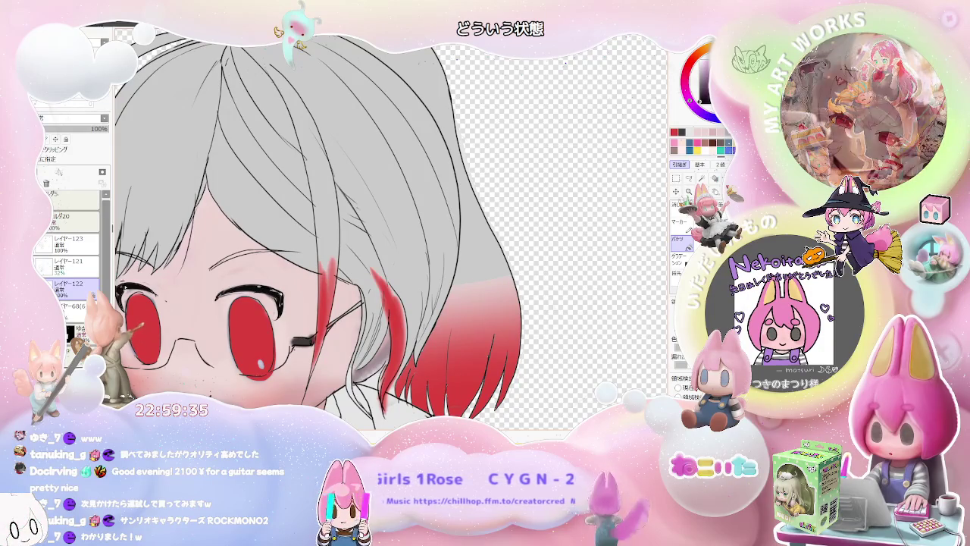
{"action": "scroll", "coordinate": [264, 305], "scroll_direction": "down", "scroll_amount": 2}
{"action": "scroll", "coordinate": [263, 305], "scroll_direction": "down", "scroll_amount": 2}
{"action": "scroll", "coordinate": [324, 323], "scroll_direction": "down", "scroll_amount": 1}
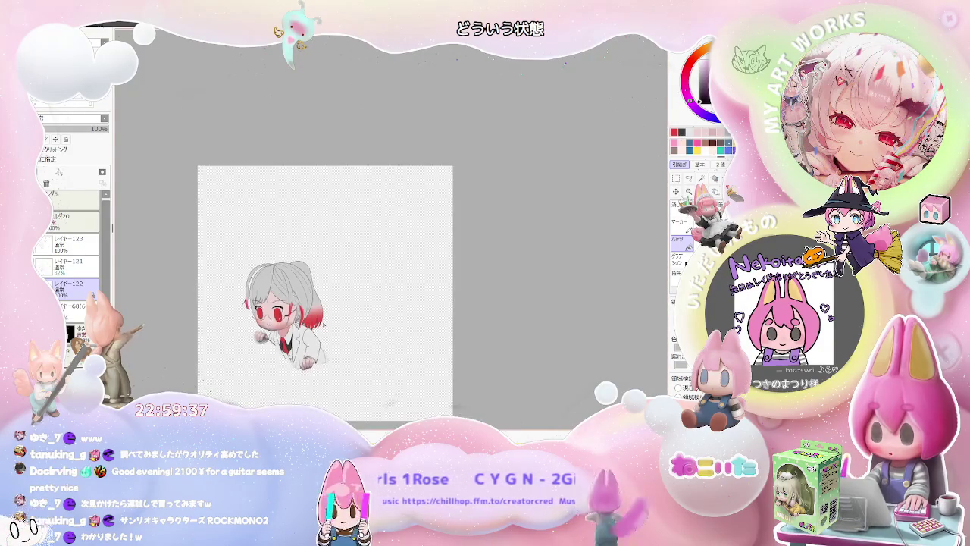
{"action": "scroll", "coordinate": [269, 314], "scroll_direction": "up", "scroll_amount": 2}
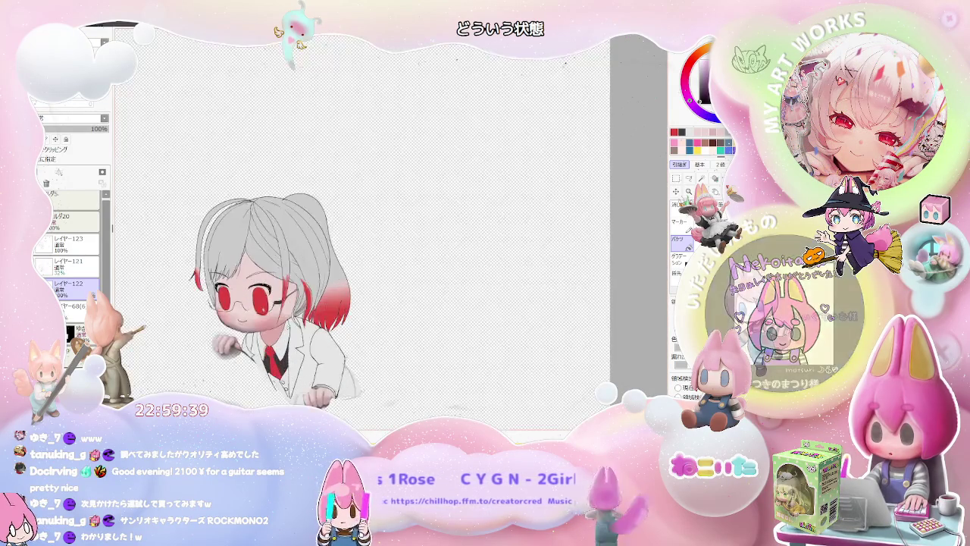
{"action": "scroll", "coordinate": [269, 314], "scroll_direction": "up", "scroll_amount": 1}
{"action": "scroll", "coordinate": [269, 315], "scroll_direction": "up", "scroll_amount": 2}
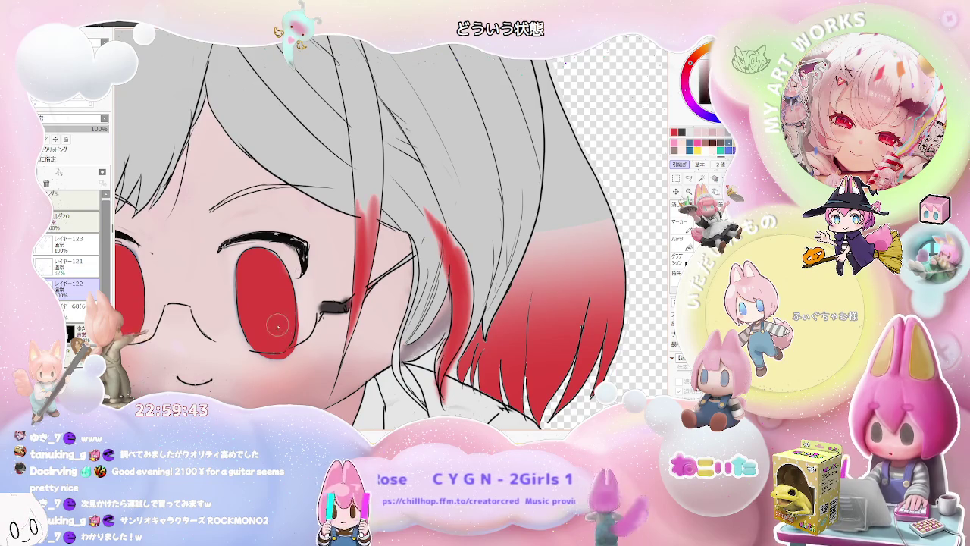
{"action": "scroll", "coordinate": [277, 328], "scroll_direction": "down", "scroll_amount": 2}
{"action": "scroll", "coordinate": [278, 328], "scroll_direction": "down", "scroll_amount": 2}
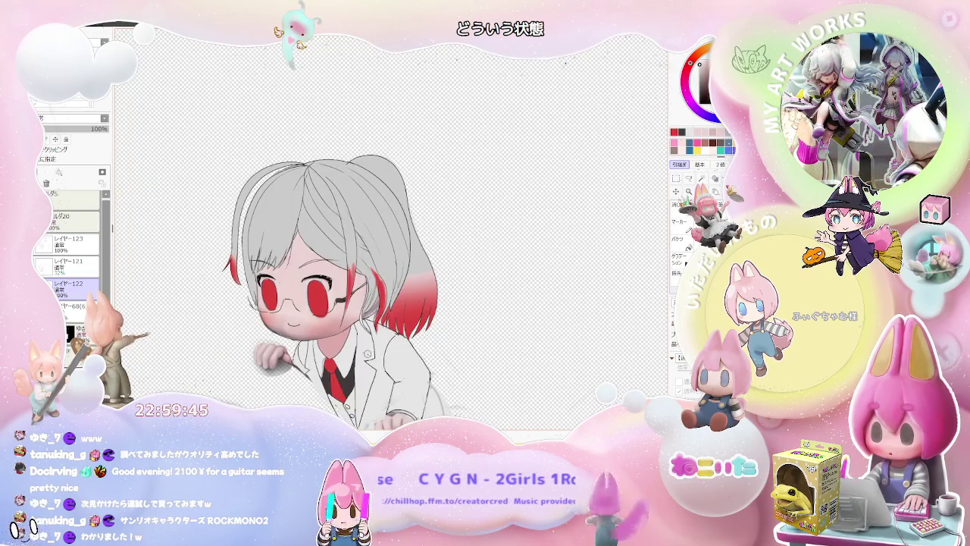
{"action": "scroll", "coordinate": [327, 290], "scroll_direction": "up", "scroll_amount": 1}
{"action": "scroll", "coordinate": [328, 290], "scroll_direction": "up", "scroll_amount": 2}
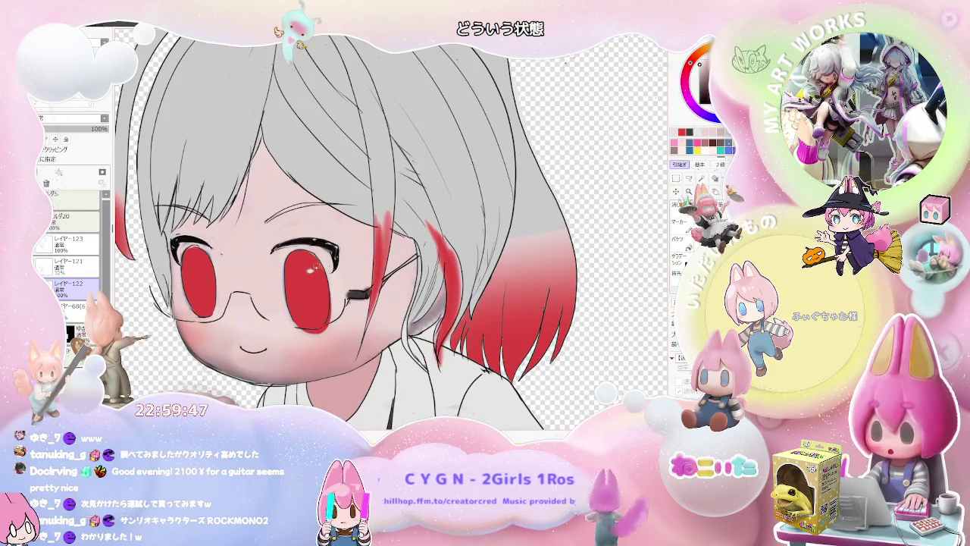
{"action": "scroll", "coordinate": [326, 292], "scroll_direction": "down", "scroll_amount": 1}
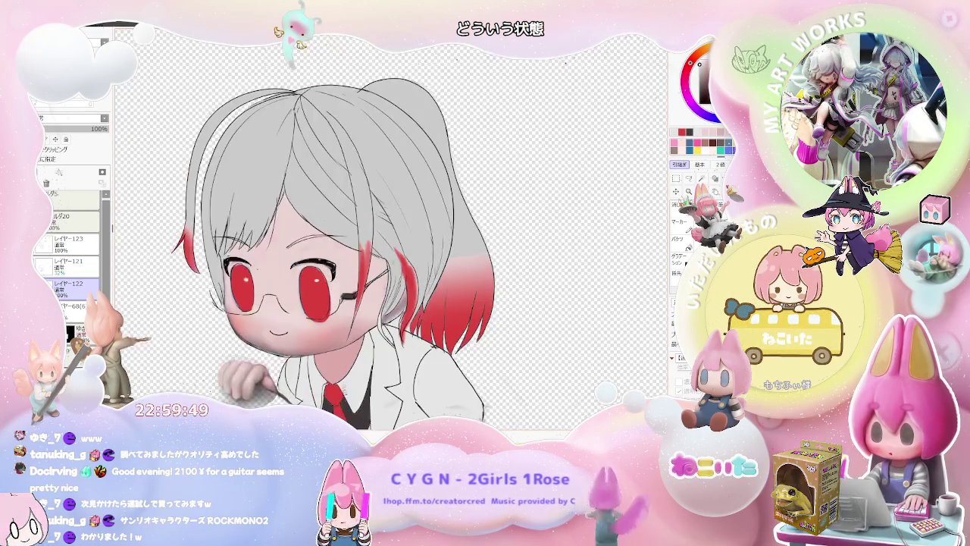
{"action": "left_click", "coordinate": [355, 371]}
- Fill the remaining collar side beside the red tie with the dark shirt colour
{"action": "left_click", "coordinate": [317, 383]}
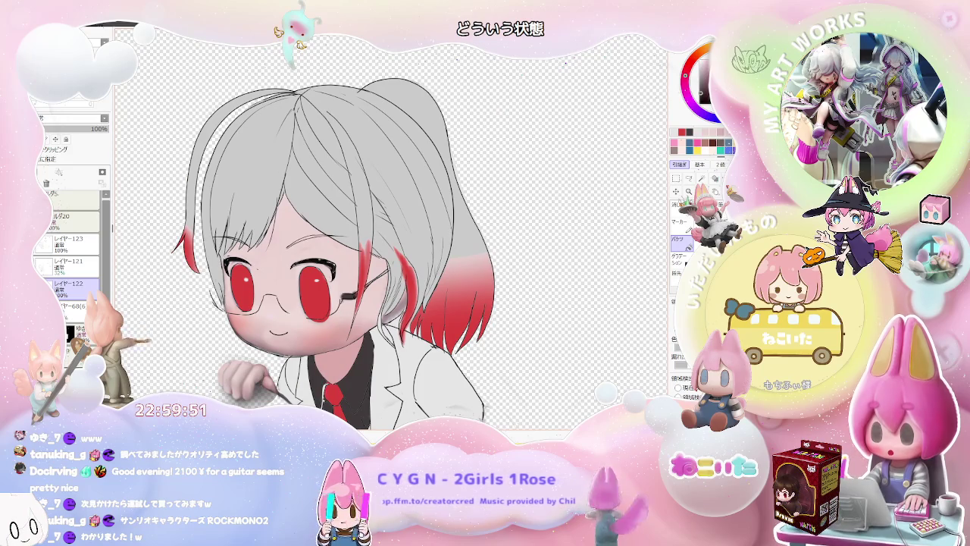
{"action": "scroll", "coordinate": [362, 390], "scroll_direction": "down", "scroll_amount": 1}
{"action": "scroll", "coordinate": [361, 390], "scroll_direction": "down", "scroll_amount": 1}
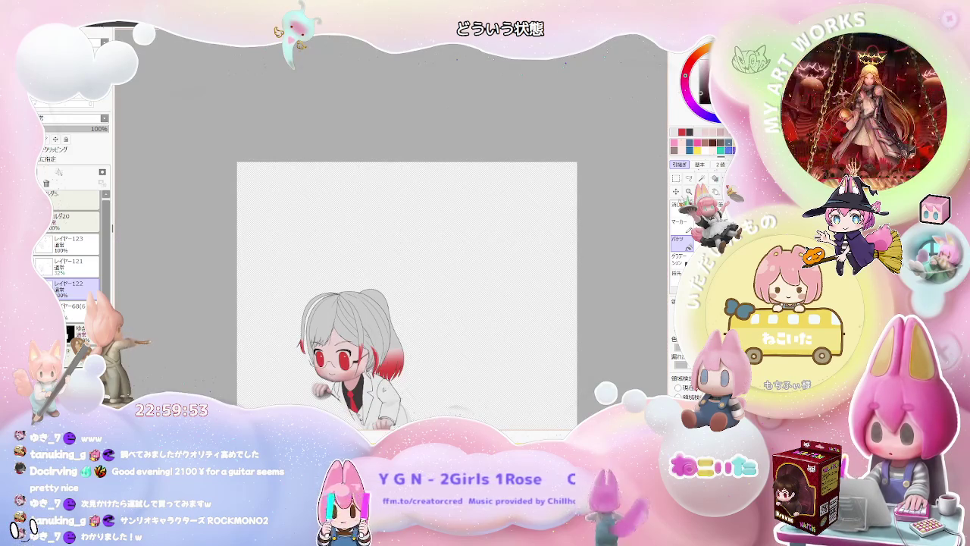
{"action": "scroll", "coordinate": [362, 408], "scroll_direction": "up", "scroll_amount": 1}
{"action": "scroll", "coordinate": [362, 408], "scroll_direction": "up", "scroll_amount": 1}
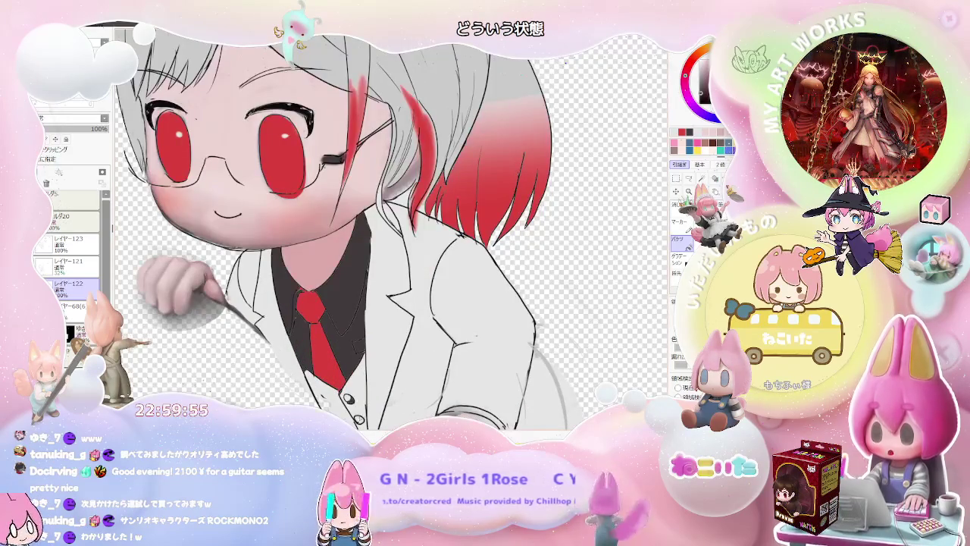
{"action": "scroll", "coordinate": [362, 408], "scroll_direction": "down", "scroll_amount": 1}
{"action": "scroll", "coordinate": [362, 408], "scroll_direction": "down", "scroll_amount": 1}
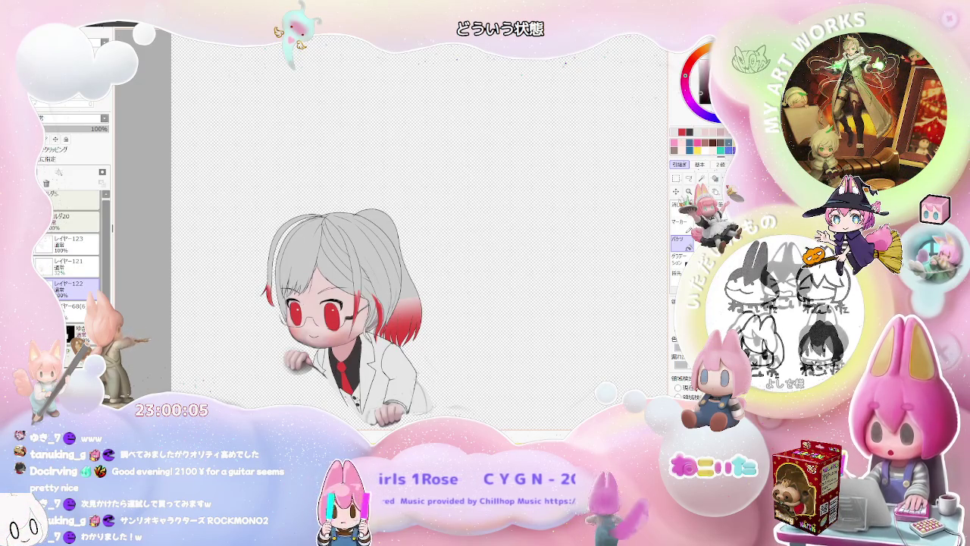
{"action": "scroll", "coordinate": [409, 424], "scroll_direction": "up", "scroll_amount": 2}
{"action": "scroll", "coordinate": [409, 425], "scroll_direction": "up", "scroll_amount": 2}
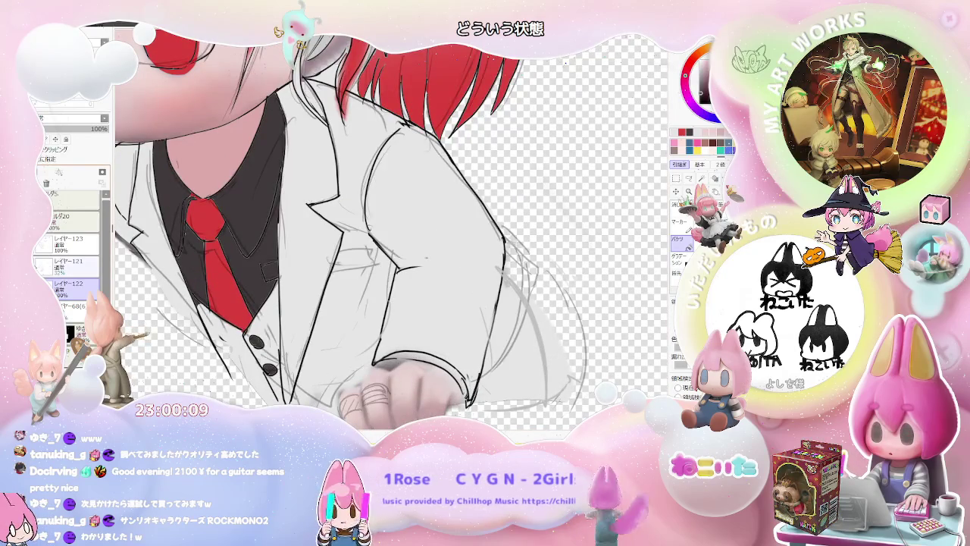
- On layer レイヤー122, paint a dark ring across the fist's fingers and touch up its right end
{"action": "left_click", "coordinate": [72, 264]}
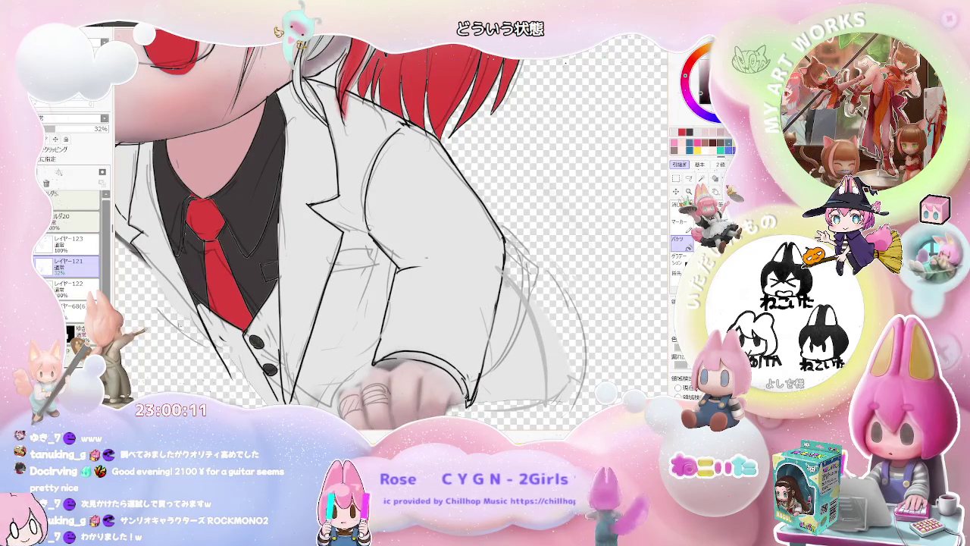
{"action": "left_click", "coordinate": [76, 288]}
{"action": "scroll", "coordinate": [402, 330], "scroll_direction": "down", "scroll_amount": 1}
{"action": "scroll", "coordinate": [402, 330], "scroll_direction": "down", "scroll_amount": 1}
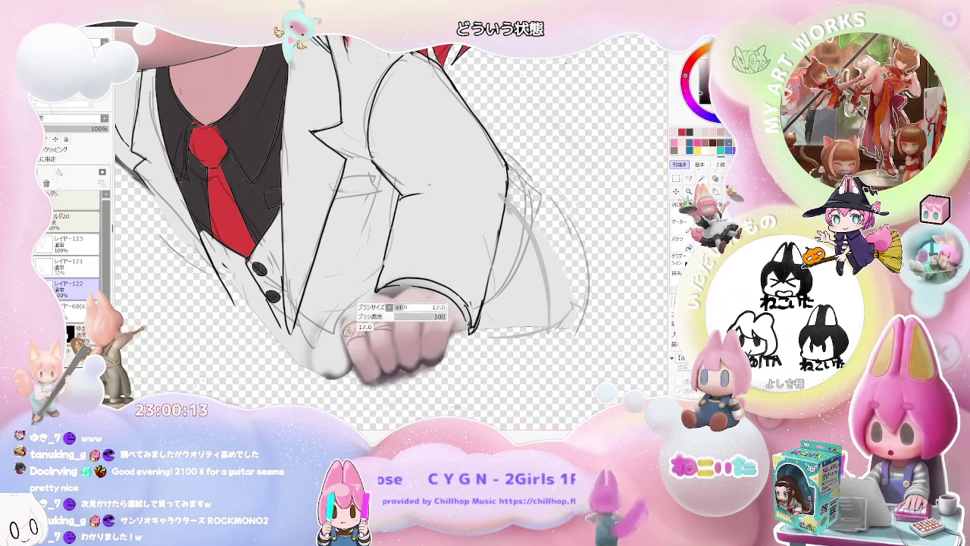
{"action": "scroll", "coordinate": [345, 333], "scroll_direction": "up", "scroll_amount": 1}
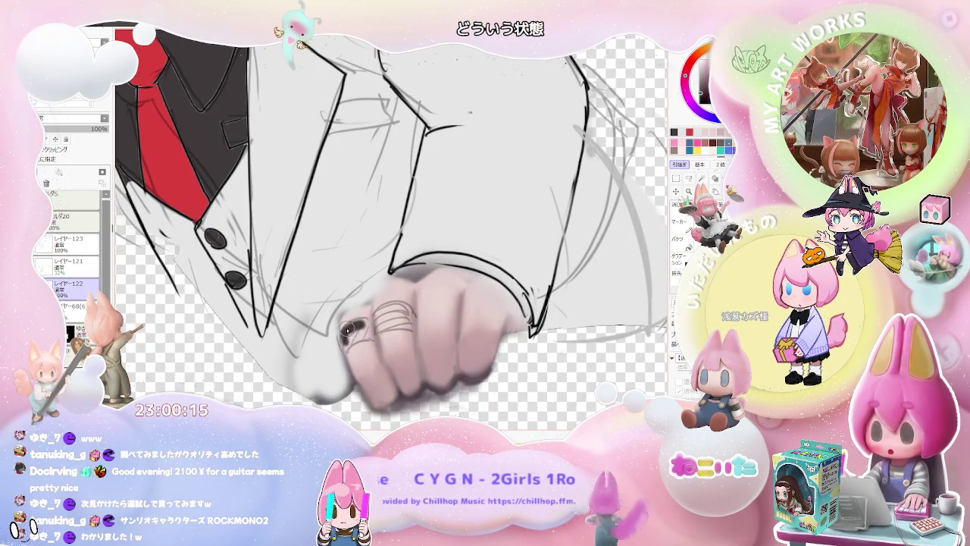
{"action": "mouse_move", "coordinate": [350, 343]}
{"action": "left_mouse_down"}
{"action": "mouse_move", "coordinate": [389, 316]}
{"action": "mouse_move", "coordinate": [408, 322]}
{"action": "left_mouse_up"}
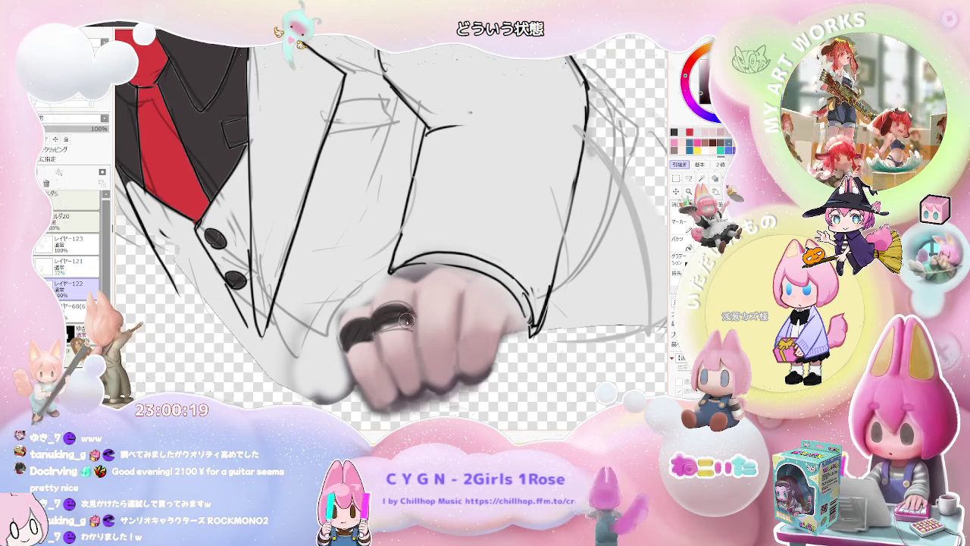
{"action": "left_click_drag", "start_coordinate": [401, 327], "coordinate": [415, 323]}
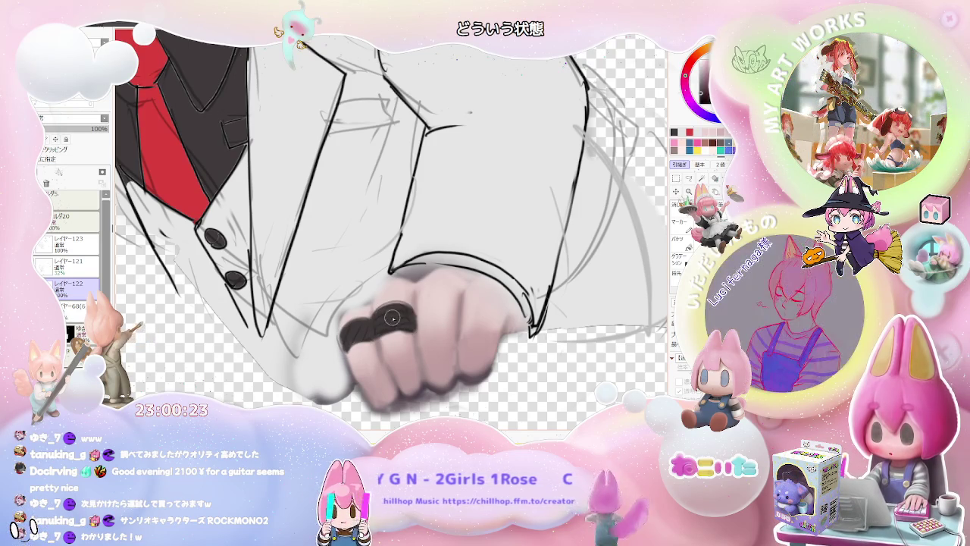
{"action": "scroll", "coordinate": [379, 319], "scroll_direction": "down", "scroll_amount": 1}
{"action": "scroll", "coordinate": [349, 311], "scroll_direction": "down", "scroll_amount": 2}
{"action": "scroll", "coordinate": [301, 303], "scroll_direction": "down", "scroll_amount": 1}
{"action": "scroll", "coordinate": [302, 303], "scroll_direction": "up", "scroll_amount": 1}
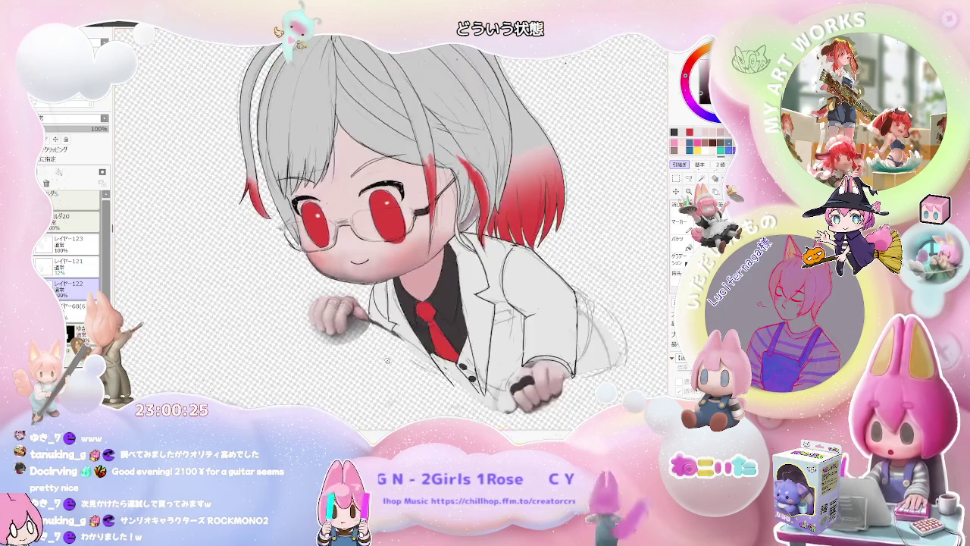
{"action": "left_click_drag", "start_coordinate": [301, 303], "coordinate": [430, 287]}
- Thicken the glasses outline along the rim and below the eye
{"action": "scroll", "coordinate": [429, 287], "scroll_direction": "up", "scroll_amount": 1}
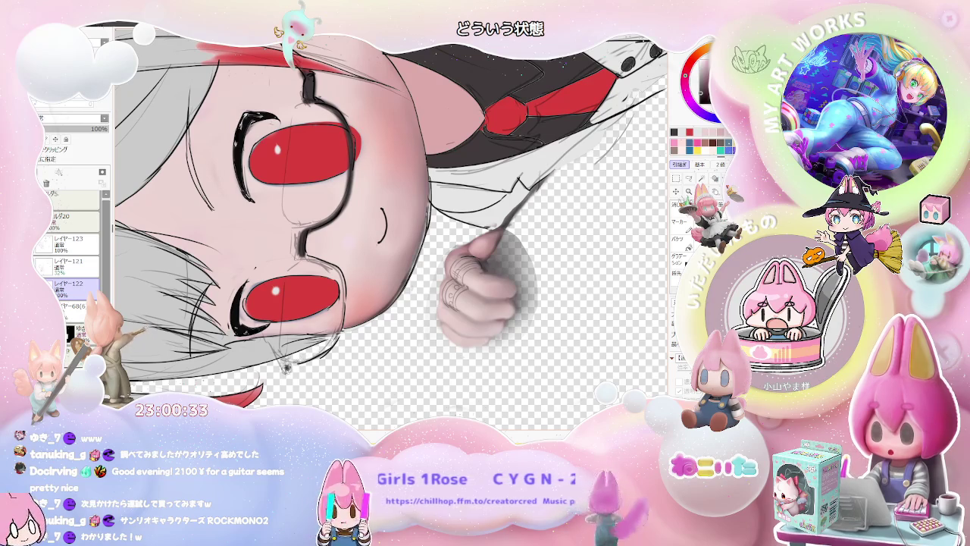
{"action": "left_click_drag", "start_coordinate": [288, 363], "coordinate": [274, 357]}
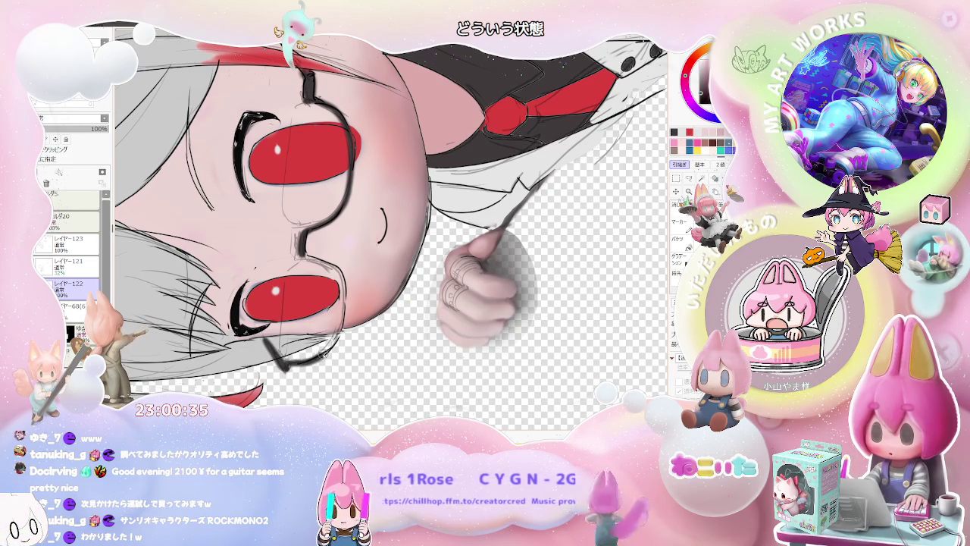
{"action": "mouse_move", "coordinate": [339, 327]}
{"action": "left_mouse_down"}
{"action": "mouse_move", "coordinate": [343, 294]}
{"action": "mouse_move", "coordinate": [327, 266]}
{"action": "left_mouse_up"}
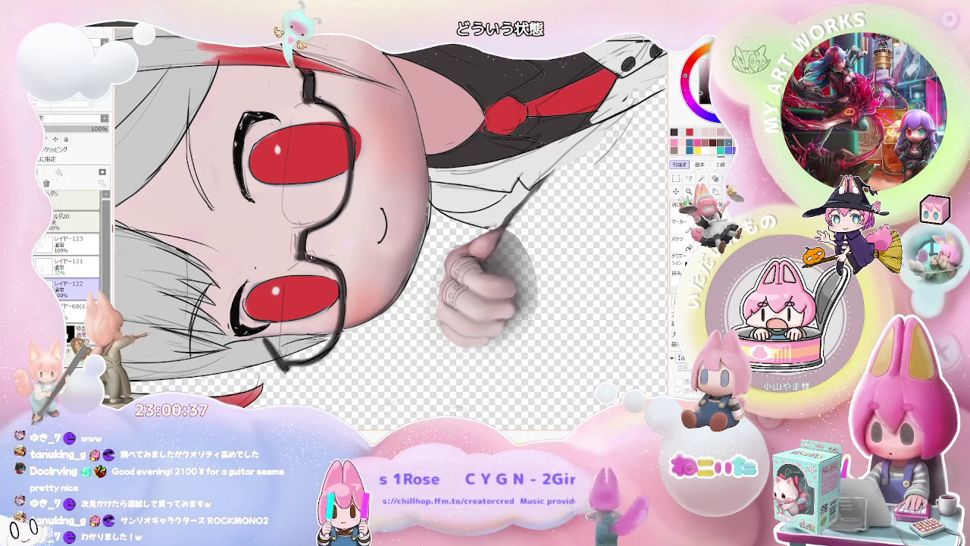
{"action": "scroll", "coordinate": [373, 323], "scroll_direction": "down", "scroll_amount": 2}
{"action": "scroll", "coordinate": [373, 323], "scroll_direction": "up", "scroll_amount": 1}
{"action": "scroll", "coordinate": [373, 323], "scroll_direction": "up", "scroll_amount": 1}
{"action": "scroll", "coordinate": [373, 323], "scroll_direction": "up", "scroll_amount": 2}
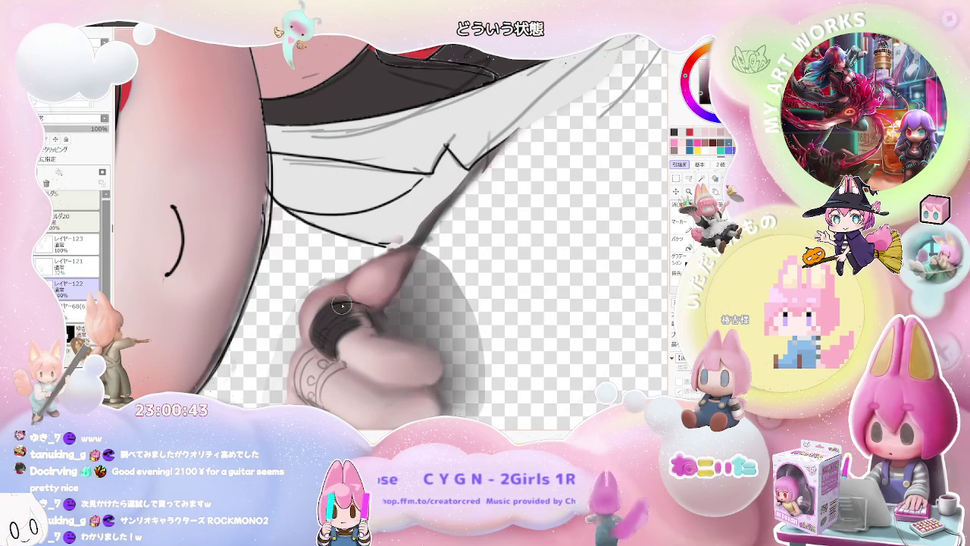
{"action": "scroll", "coordinate": [359, 319], "scroll_direction": "down", "scroll_amount": 1}
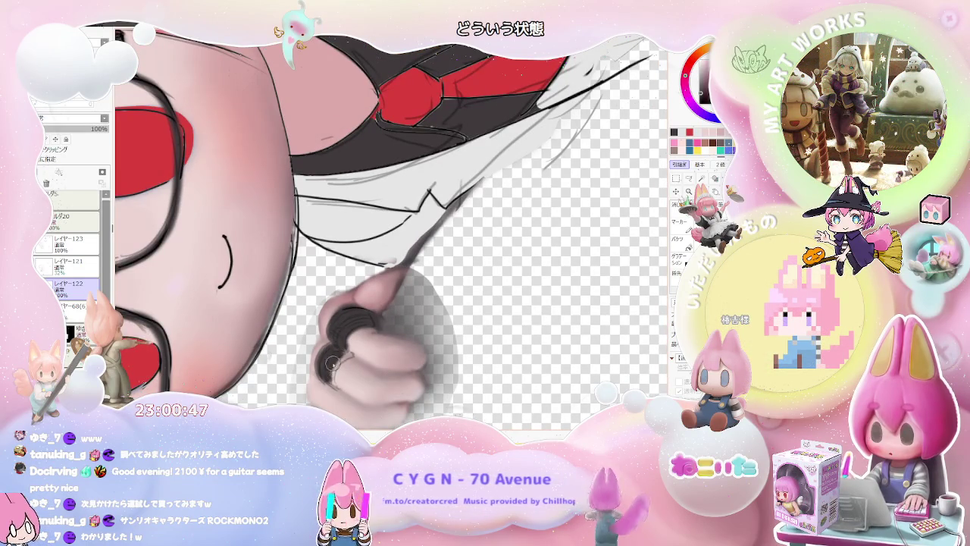
{"action": "scroll", "coordinate": [345, 357], "scroll_direction": "down", "scroll_amount": 1}
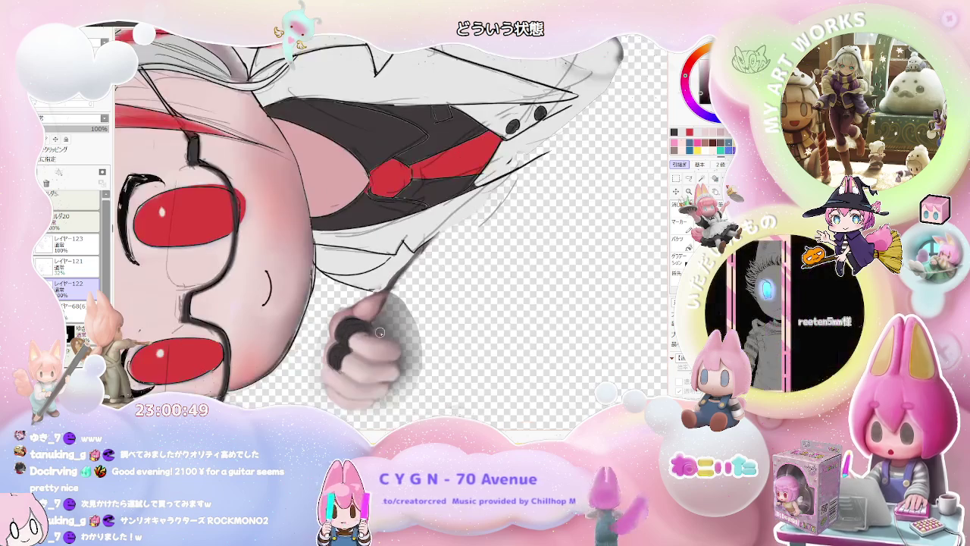
{"action": "scroll", "coordinate": [356, 353], "scroll_direction": "down", "scroll_amount": 1}
{"action": "scroll", "coordinate": [379, 347], "scroll_direction": "down", "scroll_amount": 2}
- Shrink the brush for fine detail lines on the hand's dark ring
{"action": "key", "text": "End"}
{"action": "key", "text": "End"}
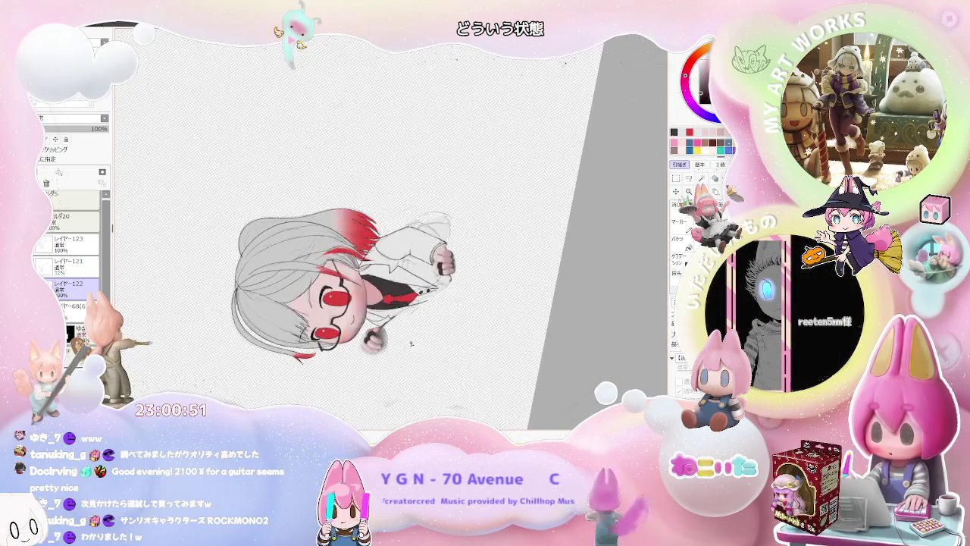
{"action": "key", "text": "End"}
{"action": "key", "text": "End"}
{"action": "key", "text": "End"}
{"action": "key", "text": "End"}
{"action": "scroll", "coordinate": [403, 345], "scroll_direction": "up", "scroll_amount": 1}
{"action": "scroll", "coordinate": [403, 345], "scroll_direction": "up", "scroll_amount": 1}
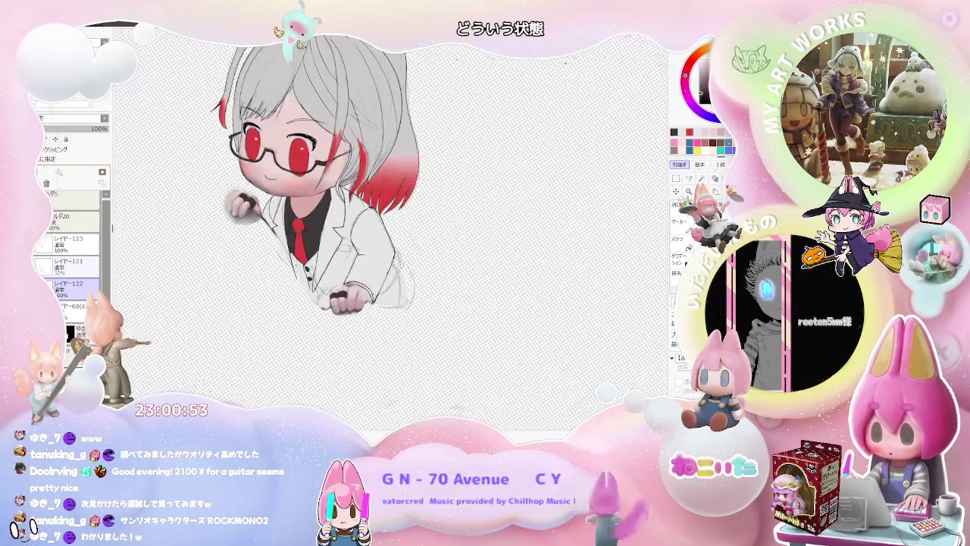
{"action": "key", "text": "Delete"}
{"action": "key", "text": "Delete"}
{"action": "key", "text": "Delete"}
{"action": "key", "text": "Delete"}
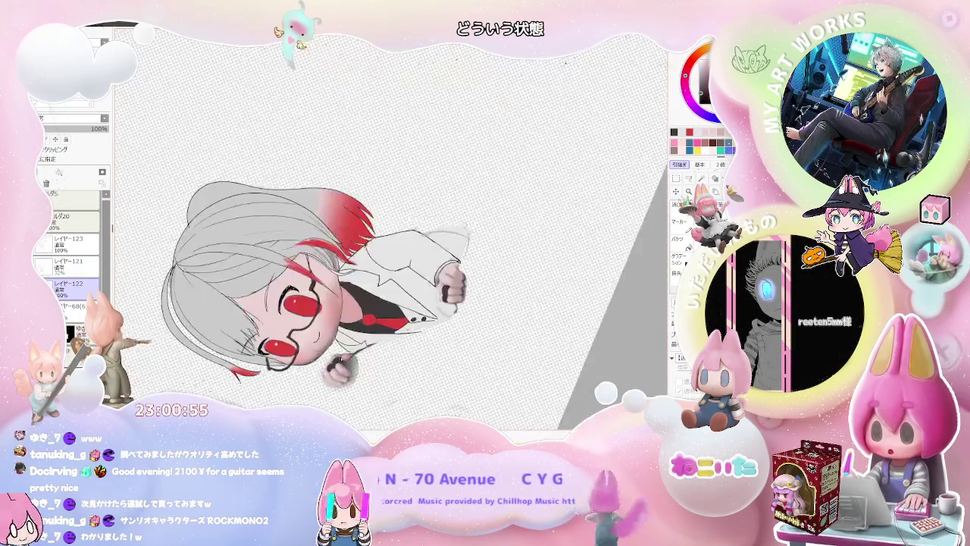
{"action": "scroll", "coordinate": [341, 368], "scroll_direction": "up", "scroll_amount": 2}
{"action": "scroll", "coordinate": [341, 367], "scroll_direction": "up", "scroll_amount": 2}
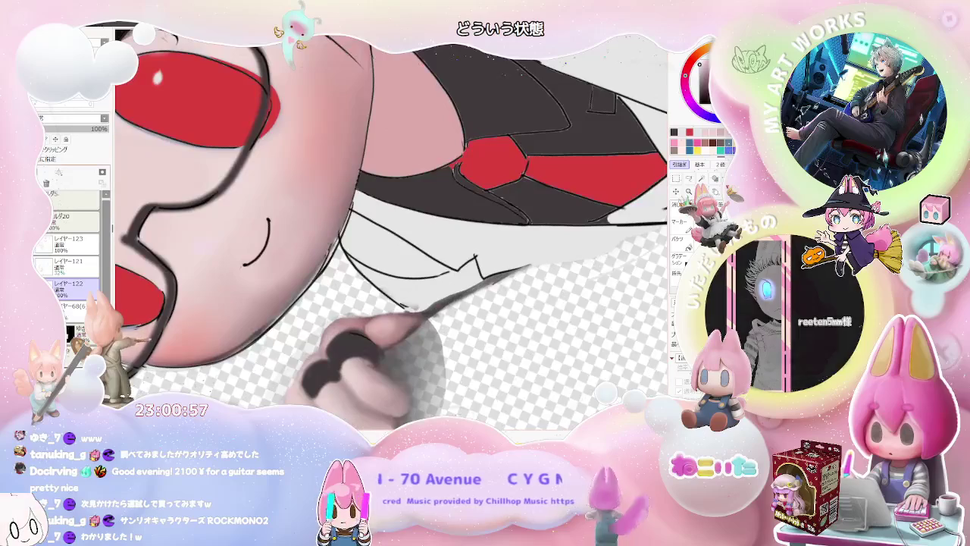
{"action": "scroll", "coordinate": [281, 370], "scroll_direction": "up", "scroll_amount": 1}
{"action": "scroll", "coordinate": [281, 369], "scroll_direction": "up", "scroll_amount": 1}
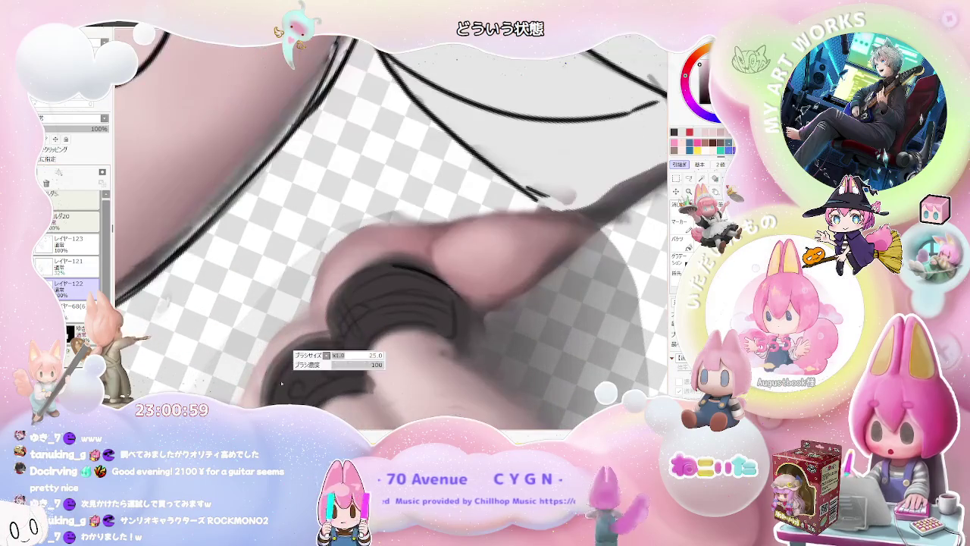
{"action": "key", "text": "bracketleft"}
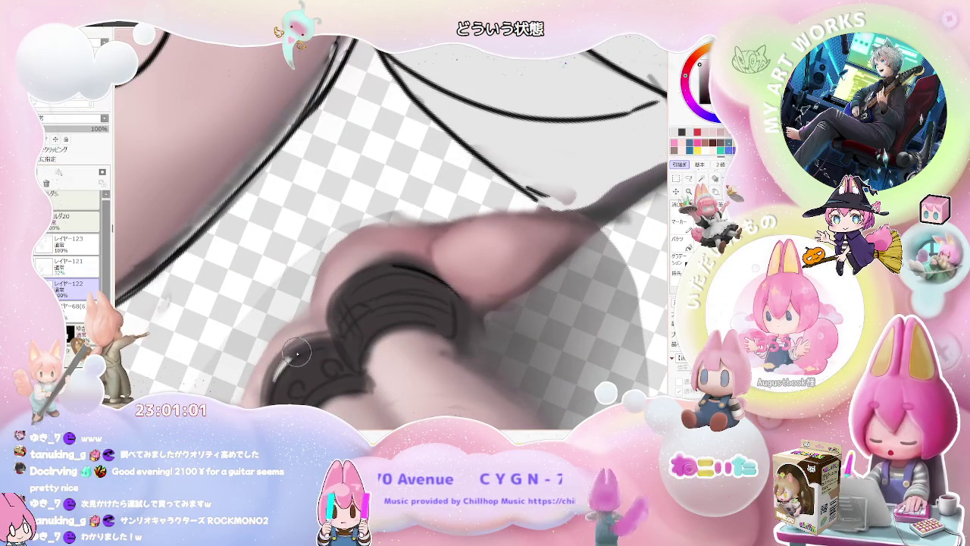
{"action": "scroll", "coordinate": [296, 390], "scroll_direction": "down", "scroll_amount": 1}
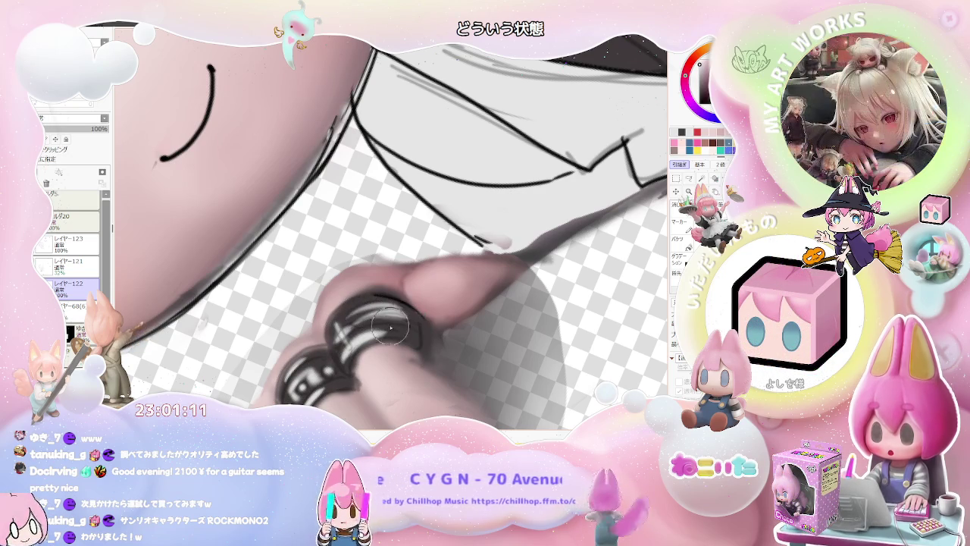
{"action": "scroll", "coordinate": [350, 303], "scroll_direction": "down", "scroll_amount": 3}
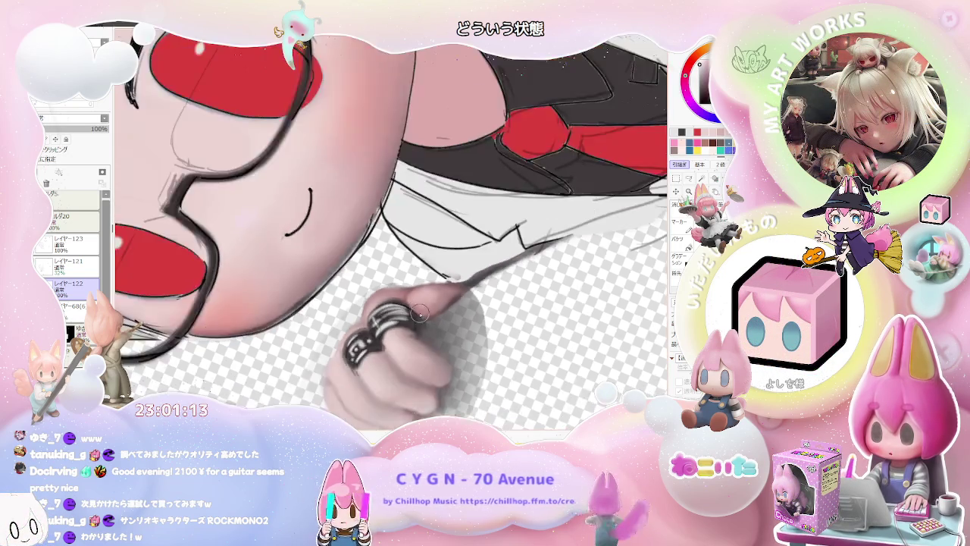
{"action": "scroll", "coordinate": [433, 324], "scroll_direction": "down", "scroll_amount": 2}
{"action": "scroll", "coordinate": [470, 303], "scroll_direction": "up", "scroll_amount": 2}
{"action": "scroll", "coordinate": [409, 304], "scroll_direction": "up", "scroll_amount": 2}
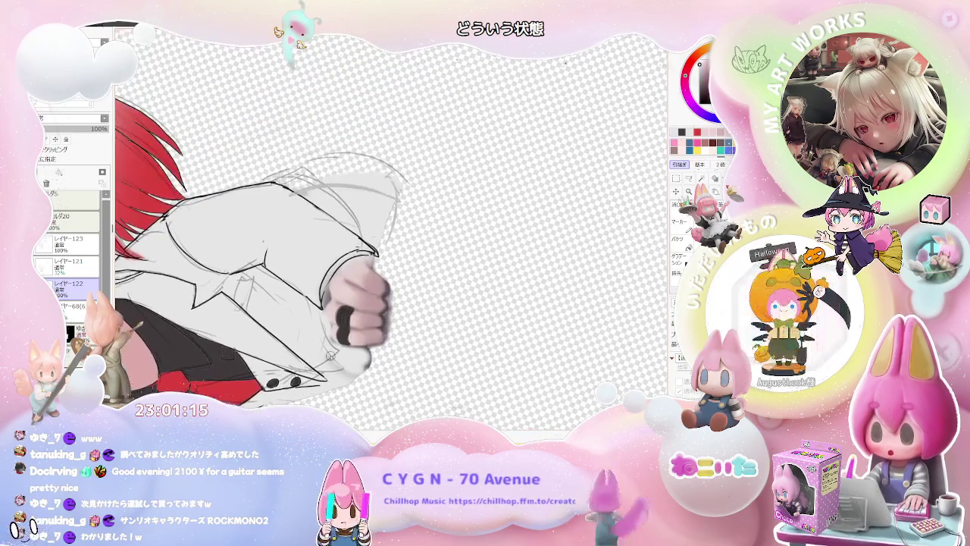
- Brush three light highlight streaks across the upper and lower parts of the fist's dark ring
{"action": "scroll", "coordinate": [356, 307], "scroll_direction": "up", "scroll_amount": 2}
{"action": "scroll", "coordinate": [332, 309], "scroll_direction": "up", "scroll_amount": 1}
{"action": "mouse_move", "coordinate": [330, 294]}
{"action": "left_mouse_down"}
{"action": "mouse_move", "coordinate": [327, 333]}
{"action": "mouse_move", "coordinate": [338, 337]}
{"action": "left_mouse_up"}
{"action": "mouse_move", "coordinate": [348, 292]}
{"action": "left_mouse_down"}
{"action": "mouse_move", "coordinate": [347, 339]}
{"action": "mouse_move", "coordinate": [356, 341]}
{"action": "mouse_move", "coordinate": [327, 389]}
{"action": "left_mouse_up"}
{"action": "mouse_move", "coordinate": [339, 351]}
{"action": "left_mouse_down"}
{"action": "mouse_move", "coordinate": [336, 391]}
{"action": "mouse_move", "coordinate": [353, 388]}
{"action": "left_mouse_up"}
{"action": "scroll", "coordinate": [355, 353], "scroll_direction": "down", "scroll_amount": 2}
{"action": "scroll", "coordinate": [355, 353], "scroll_direction": "down", "scroll_amount": 2}
{"action": "scroll", "coordinate": [355, 353], "scroll_direction": "down", "scroll_amount": 1}
{"action": "scroll", "coordinate": [395, 347], "scroll_direction": "down", "scroll_amount": 1}
{"action": "scroll", "coordinate": [395, 347], "scroll_direction": "up", "scroll_amount": 1}
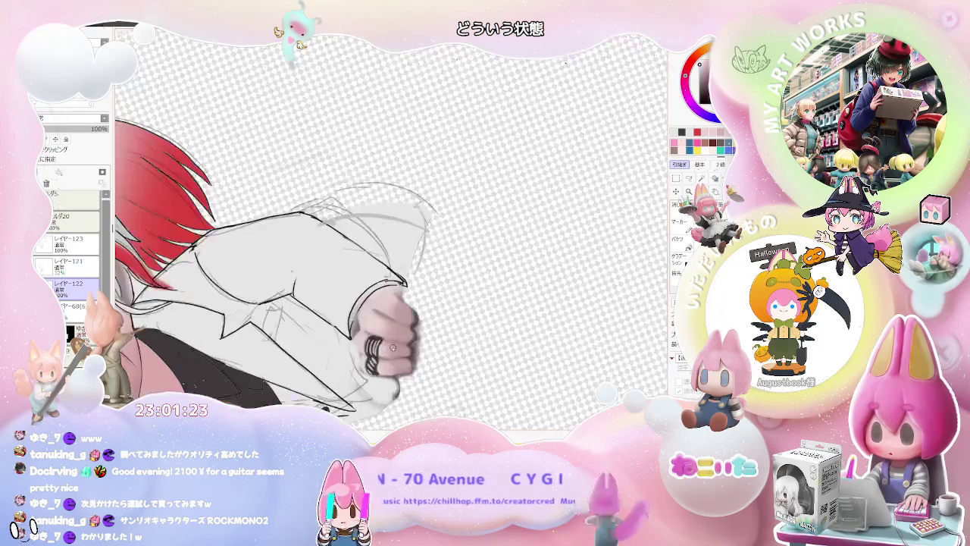
{"action": "scroll", "coordinate": [378, 337], "scroll_direction": "up", "scroll_amount": 1}
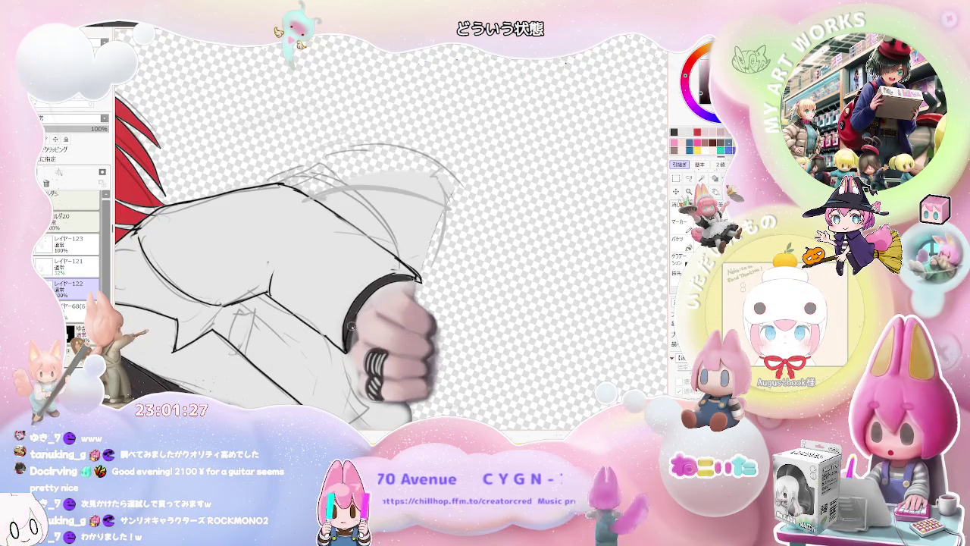
{"action": "scroll", "coordinate": [359, 310], "scroll_direction": "down", "scroll_amount": 1}
{"action": "scroll", "coordinate": [359, 310], "scroll_direction": "down", "scroll_amount": 1}
{"action": "scroll", "coordinate": [359, 310], "scroll_direction": "down", "scroll_amount": 1}
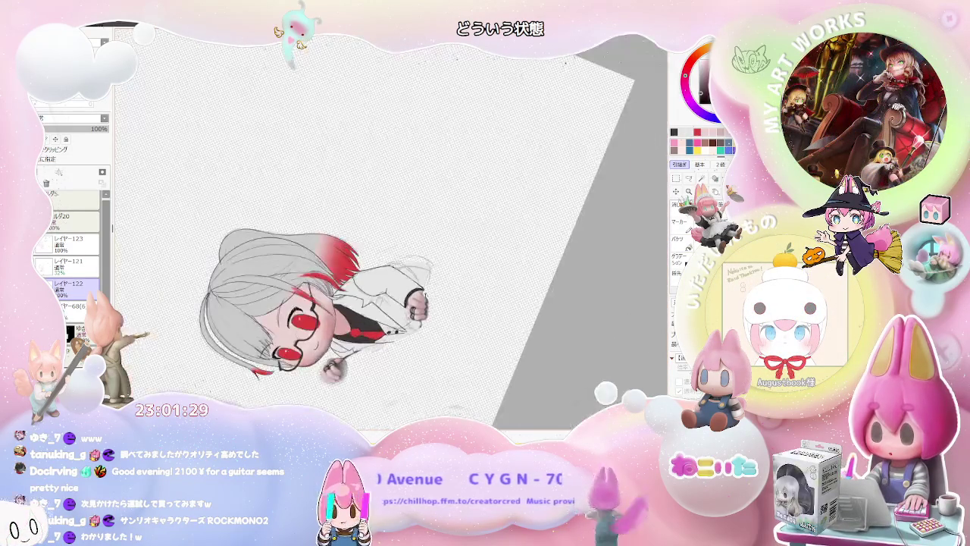
{"action": "scroll", "coordinate": [359, 310], "scroll_direction": "down", "scroll_amount": 1}
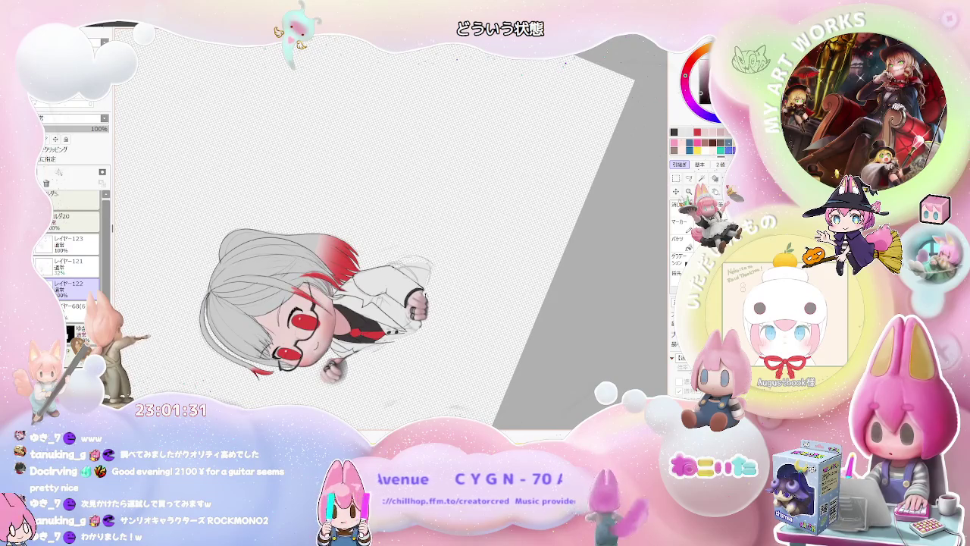
{"action": "scroll", "coordinate": [326, 371], "scroll_direction": "up", "scroll_amount": 1}
{"action": "scroll", "coordinate": [326, 372], "scroll_direction": "up", "scroll_amount": 1}
{"action": "scroll", "coordinate": [326, 371], "scroll_direction": "up", "scroll_amount": 1}
{"action": "scroll", "coordinate": [392, 354], "scroll_direction": "down", "scroll_amount": 1}
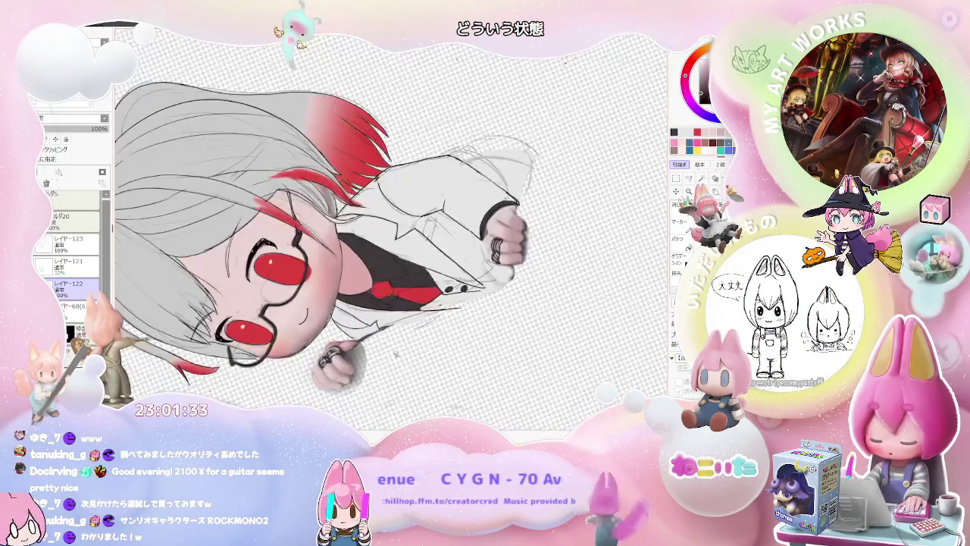
{"action": "scroll", "coordinate": [391, 354], "scroll_direction": "down", "scroll_amount": 1}
{"action": "key", "text": "Home"}
{"action": "scroll", "coordinate": [406, 358], "scroll_direction": "down", "scroll_amount": 1}
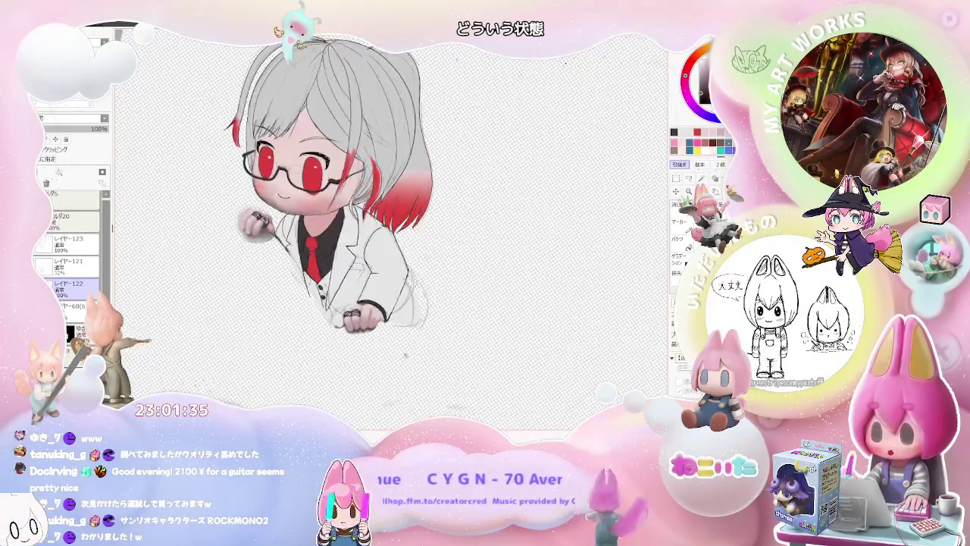
{"action": "key", "text": "Delete"}
{"action": "key", "text": "Delete"}
{"action": "scroll", "coordinate": [169, 333], "scroll_direction": "up", "scroll_amount": 1}
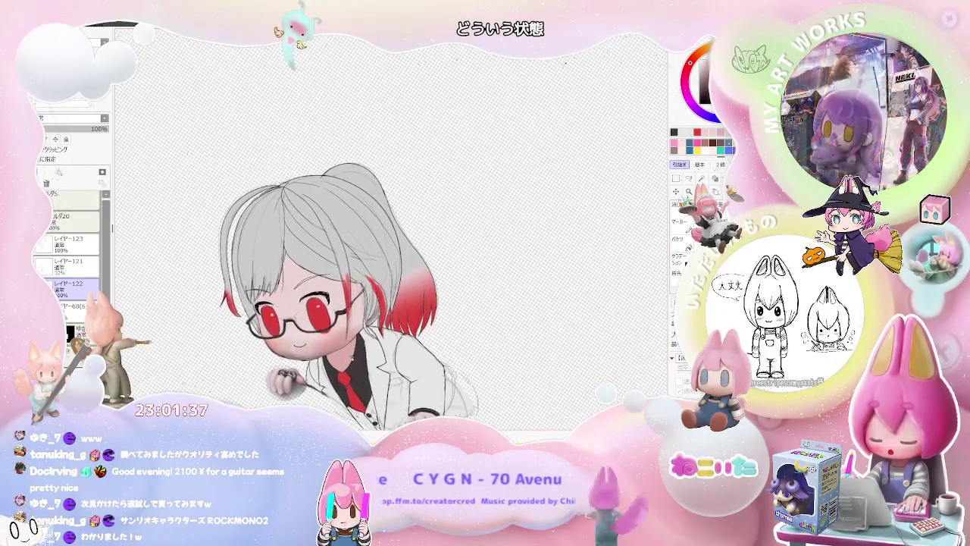
{"action": "scroll", "coordinate": [169, 333], "scroll_direction": "up", "scroll_amount": 1}
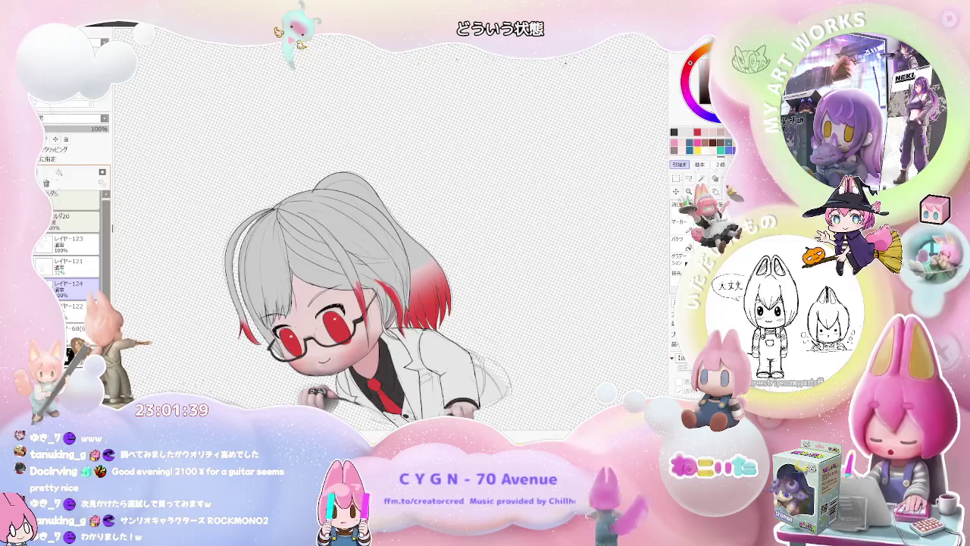
{"action": "scroll", "coordinate": [346, 338], "scroll_direction": "up", "scroll_amount": 2}
{"action": "scroll", "coordinate": [347, 339], "scroll_direction": "up", "scroll_amount": 2}
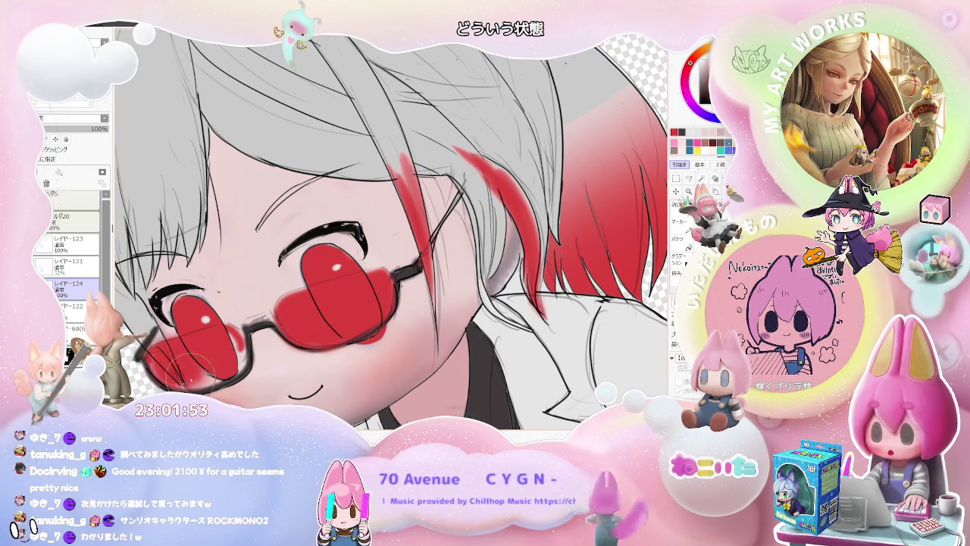
- Replace the solid lens fill with a red tint at 28% layer opacity
{"action": "scroll", "coordinate": [638, 251], "scroll_direction": "down", "scroll_amount": 3}
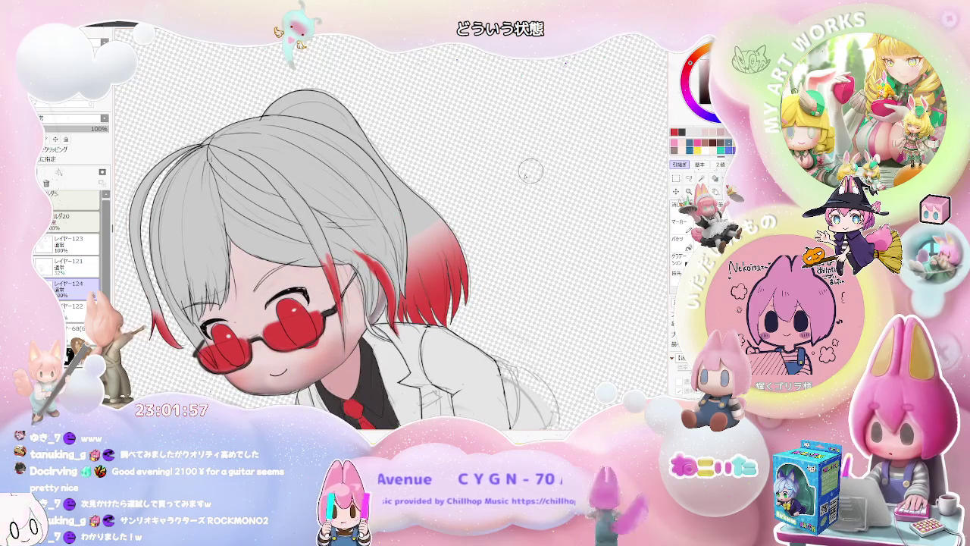
{"action": "key", "text": "ctrl+z"}
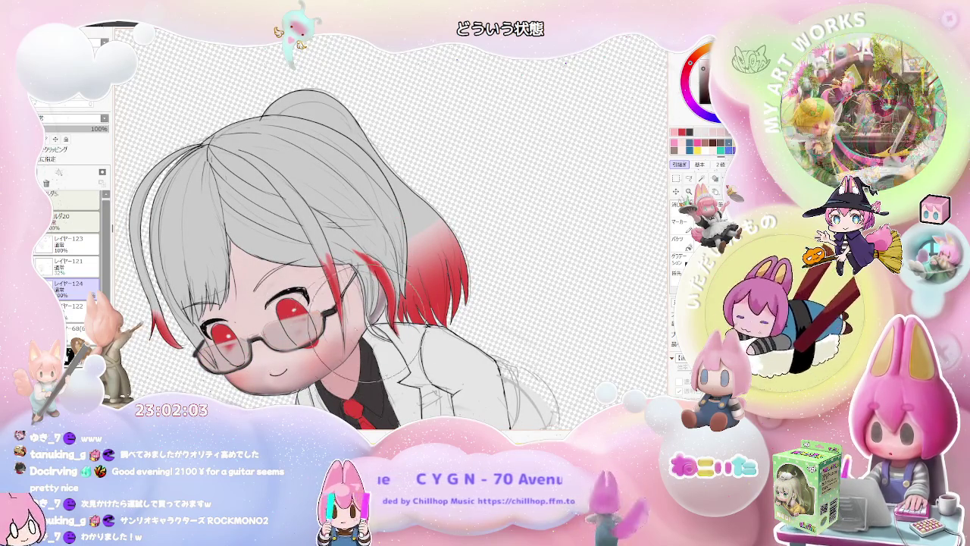
{"action": "left_click_drag", "start_coordinate": [220, 356], "coordinate": [379, 333]}
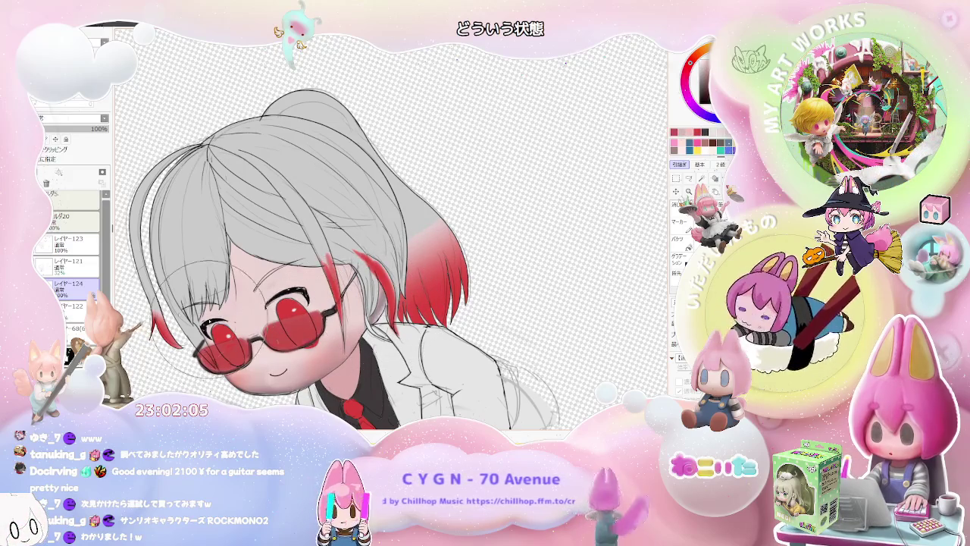
{"action": "left_click", "coordinate": [51, 129]}
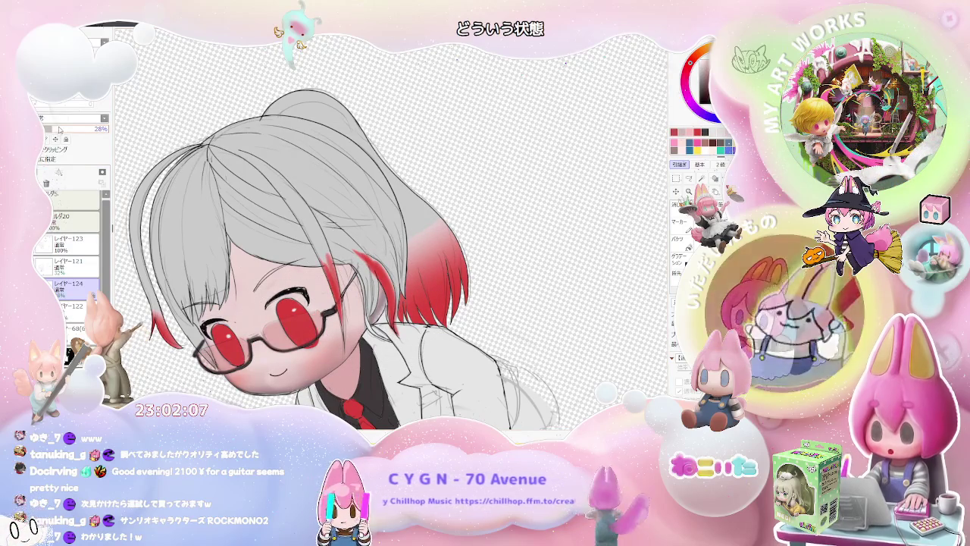
{"action": "key", "text": "ctrl+minus"}
{"action": "key", "text": "End"}
{"action": "key", "text": "End"}
{"action": "key", "text": "End"}
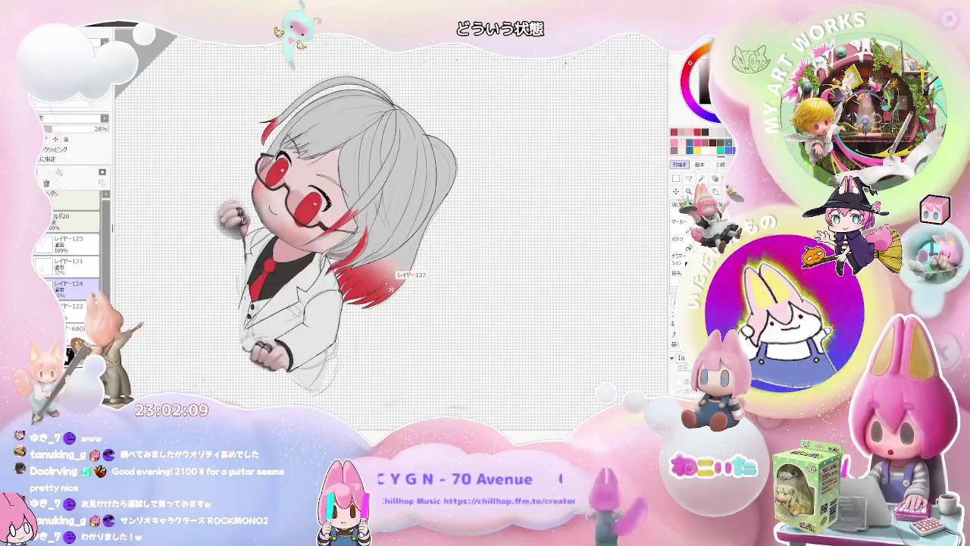
{"action": "left_click", "coordinate": [72, 306]}
{"action": "key", "text": "ctrl+plus"}
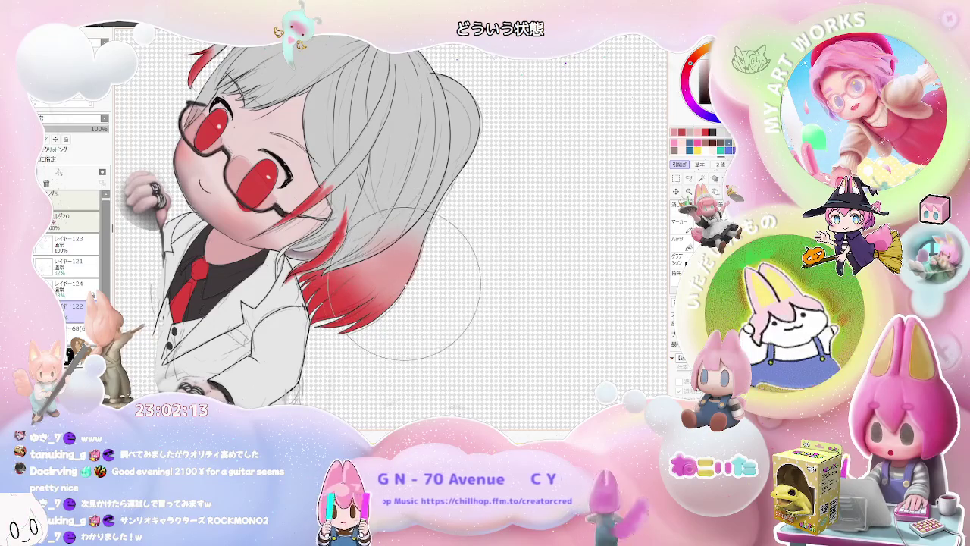
{"action": "key", "text": "ctrl+minus"}
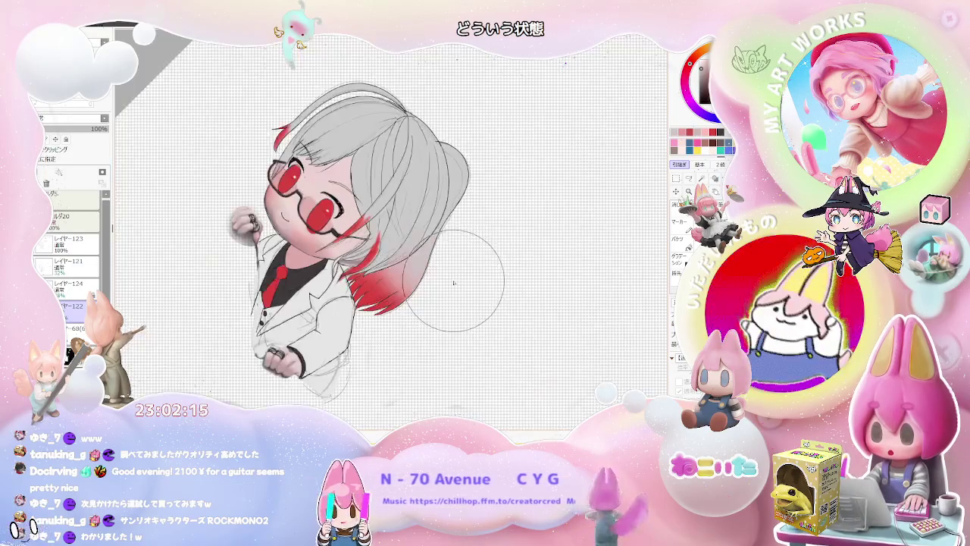
{"action": "key", "text": "ctrl+minus"}
{"action": "key", "text": "Delete"}
{"action": "key", "text": "Delete"}
{"action": "key", "text": "Delete"}
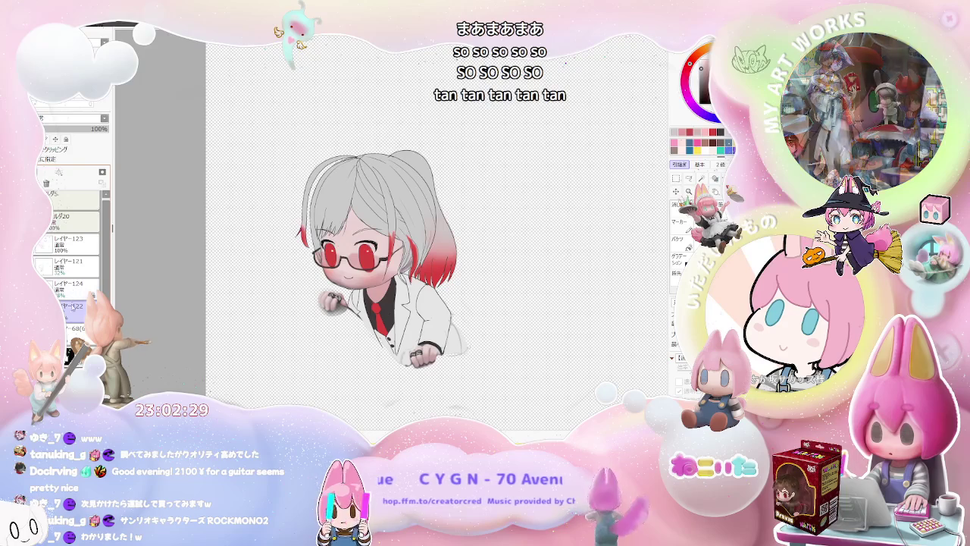
- Duplicate folder フォルダ21 and fill the copy grey over the whole character
{"action": "left_click", "coordinate": [67, 248]}
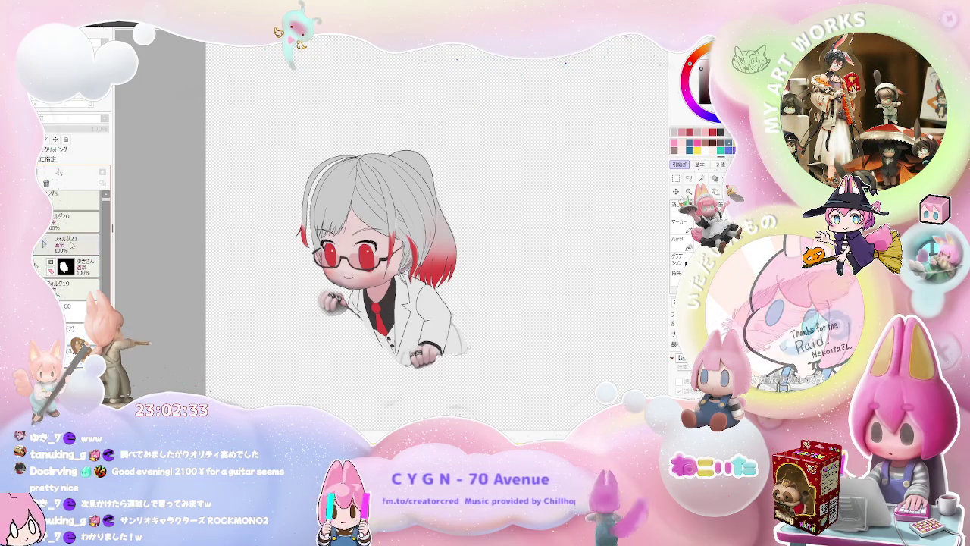
{"action": "left_click", "coordinate": [72, 245]}
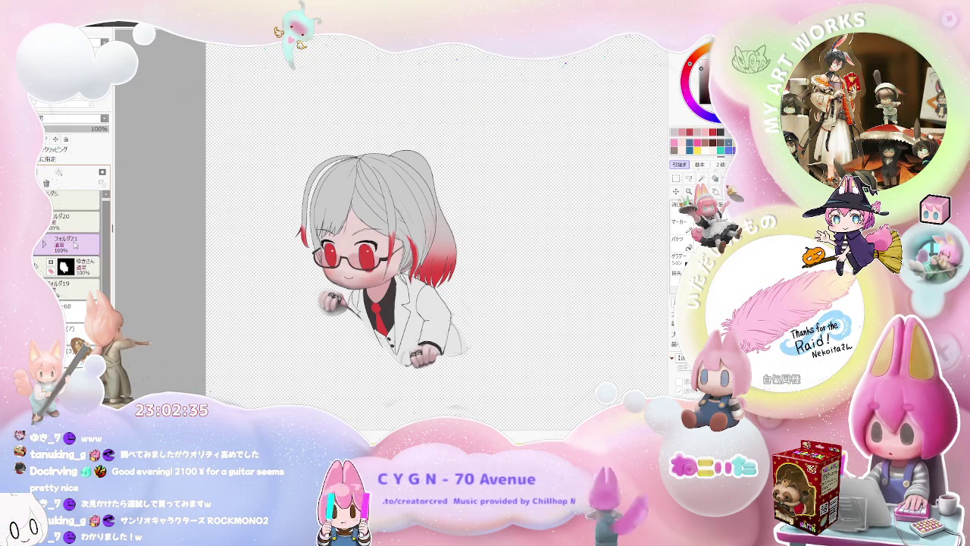
{"action": "key", "text": "ctrl+j"}
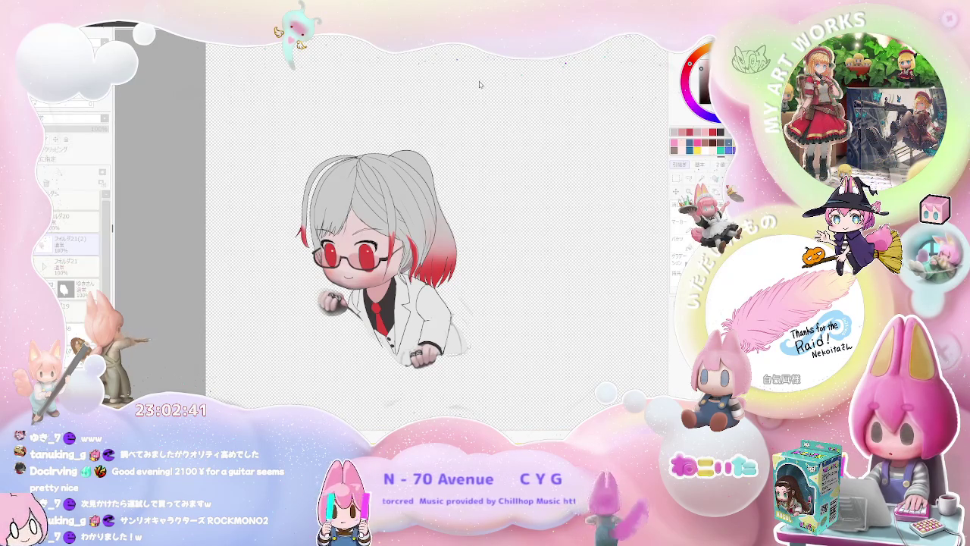
{"action": "left_click", "coordinate": [547, 121]}
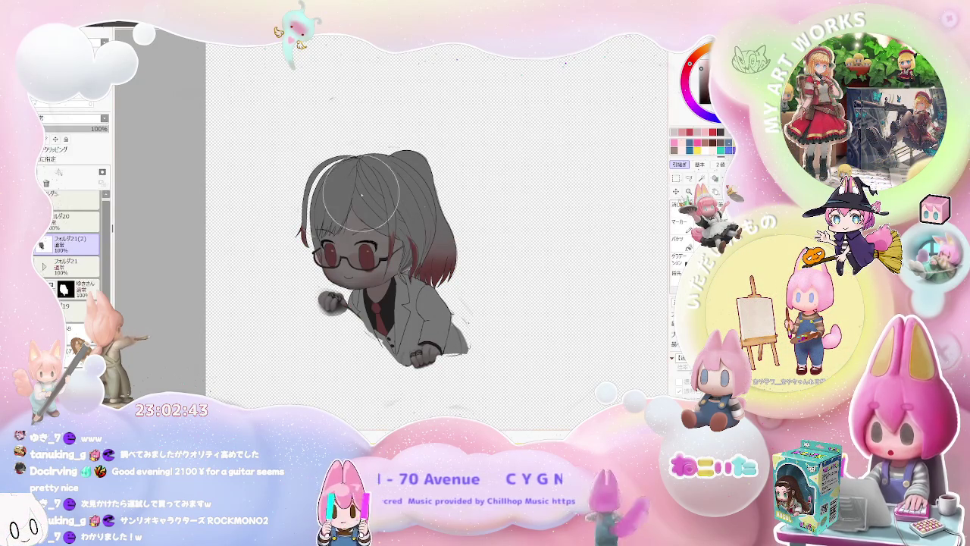
- Lighten the grey shading over the hair top, face and glasses, raised fist and jacket
{"action": "mouse_move", "coordinate": [362, 210]}
{"action": "left_mouse_down"}
{"action": "mouse_move", "coordinate": [353, 173]}
{"action": "mouse_move", "coordinate": [426, 179]}
{"action": "left_mouse_up"}
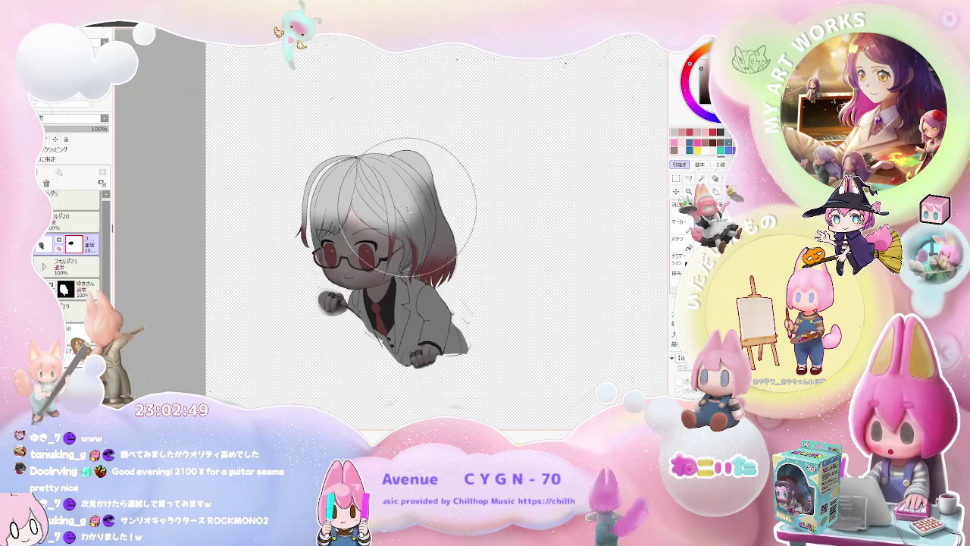
{"action": "left_click_drag", "start_coordinate": [353, 156], "coordinate": [397, 162]}
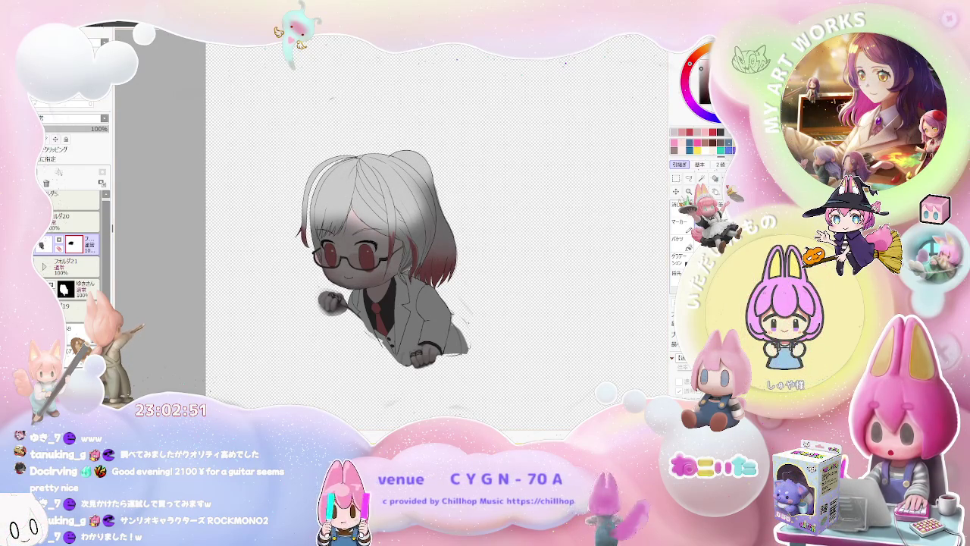
{"action": "scroll", "coordinate": [344, 257], "scroll_direction": "up", "scroll_amount": 1}
{"action": "left_click_drag", "start_coordinate": [332, 265], "coordinate": [351, 266]}
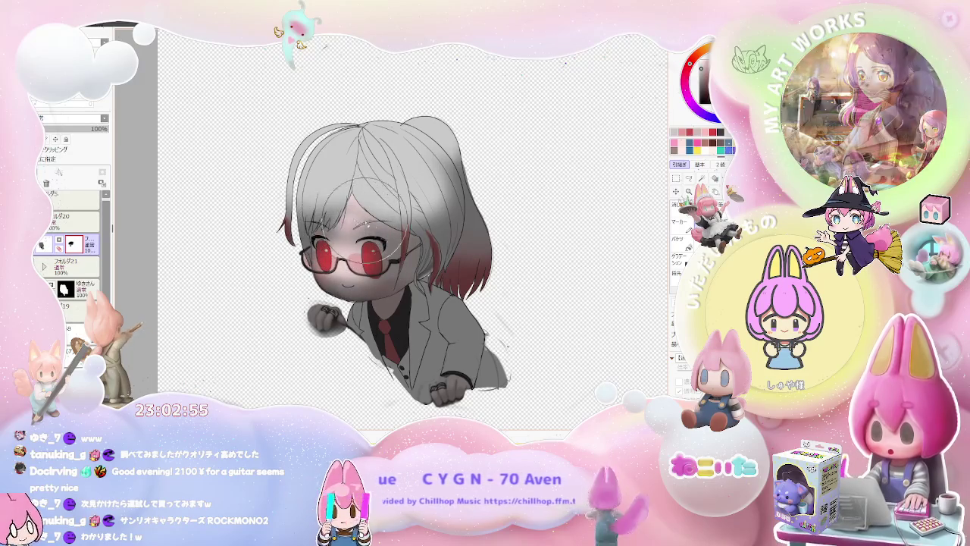
{"action": "left_click_drag", "start_coordinate": [364, 267], "coordinate": [394, 264]}
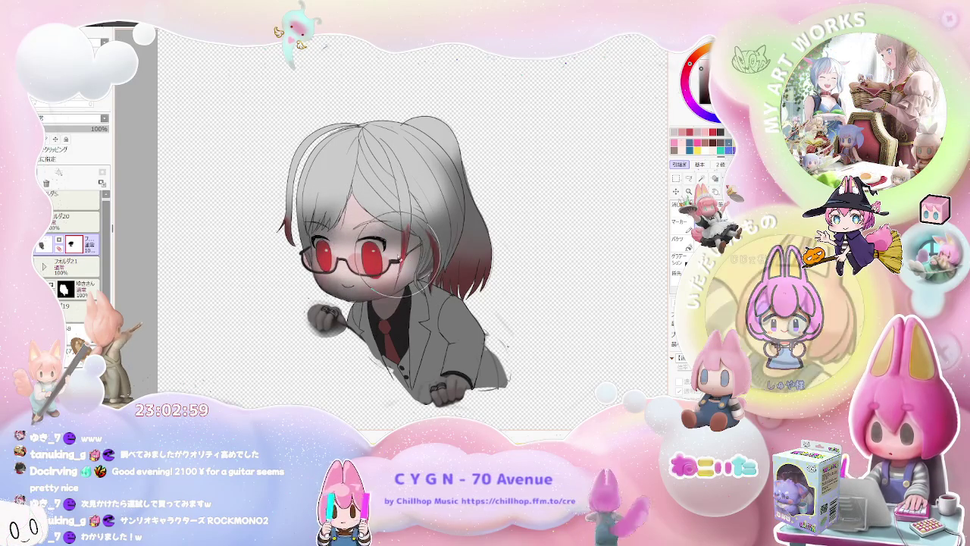
{"action": "left_click_drag", "start_coordinate": [317, 318], "coordinate": [324, 317]}
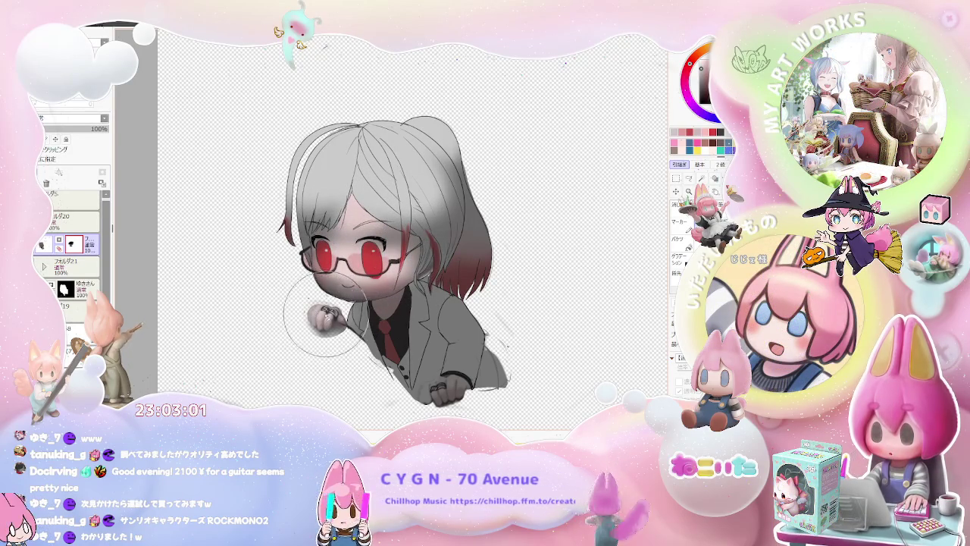
{"action": "mouse_move", "coordinate": [445, 385]}
{"action": "left_mouse_down"}
{"action": "mouse_move", "coordinate": [427, 382]}
{"action": "mouse_move", "coordinate": [432, 360]}
{"action": "mouse_move", "coordinate": [461, 357]}
{"action": "left_mouse_up"}
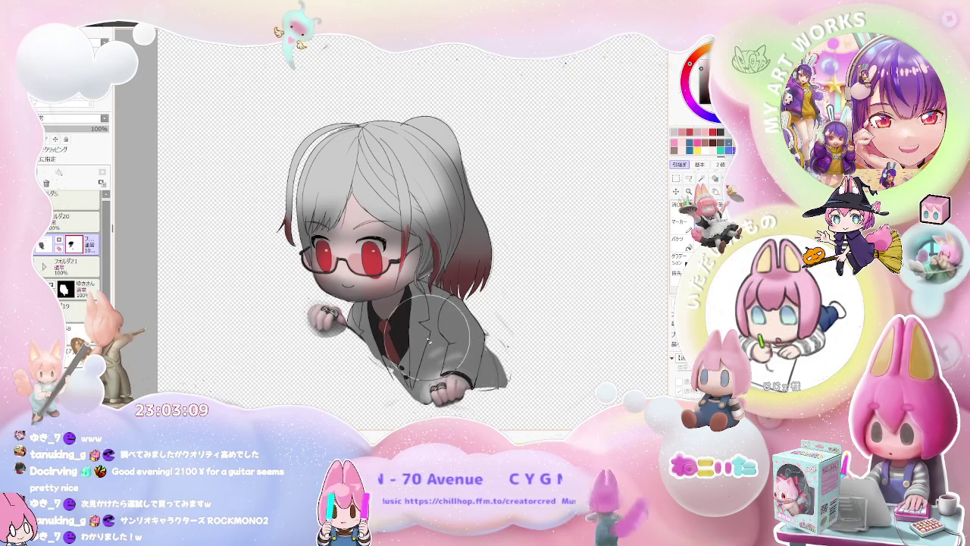
{"action": "scroll", "coordinate": [429, 345], "scroll_direction": "up", "scroll_amount": 1}
{"action": "scroll", "coordinate": [427, 341], "scroll_direction": "up", "scroll_amount": 1}
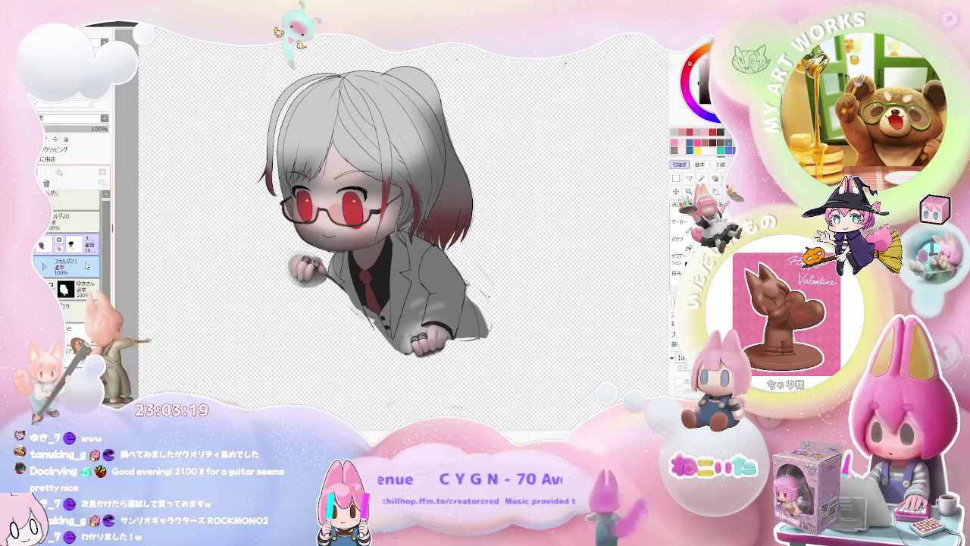
{"action": "left_click", "coordinate": [76, 244]}
{"action": "scroll", "coordinate": [434, 327], "scroll_direction": "up", "scroll_amount": 1}
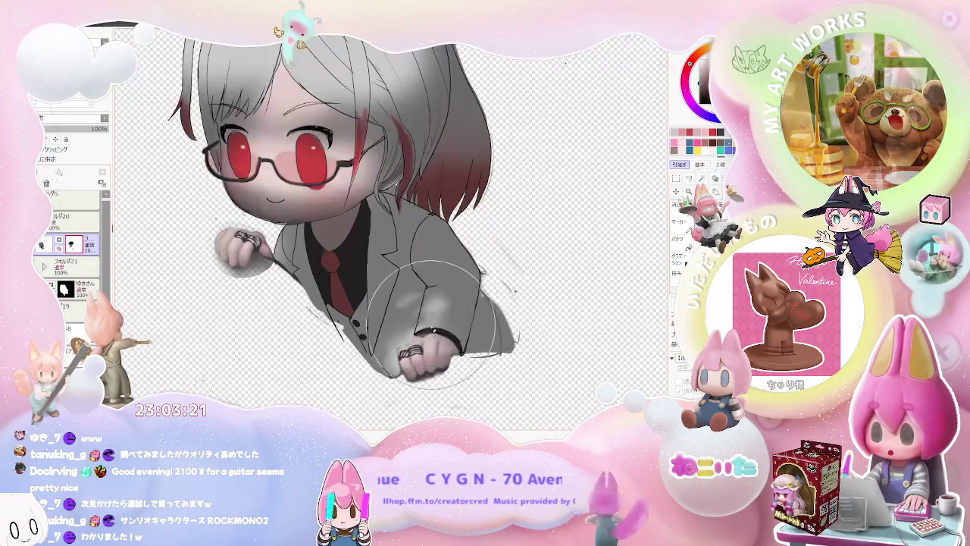
{"action": "left_click_drag", "start_coordinate": [435, 325], "coordinate": [478, 299]}
{"action": "left_click_drag", "start_coordinate": [425, 341], "coordinate": [457, 292]}
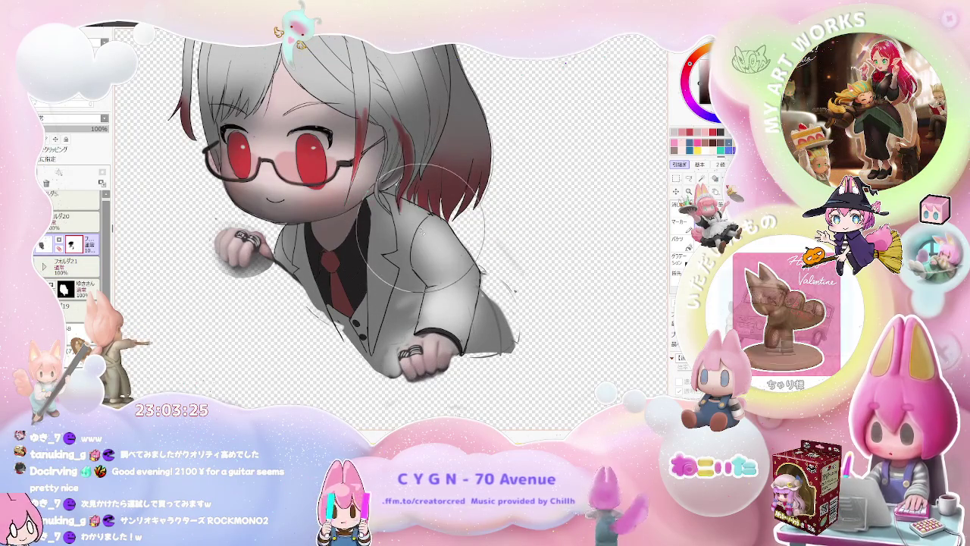
{"action": "scroll", "coordinate": [429, 235], "scroll_direction": "down", "scroll_amount": 1}
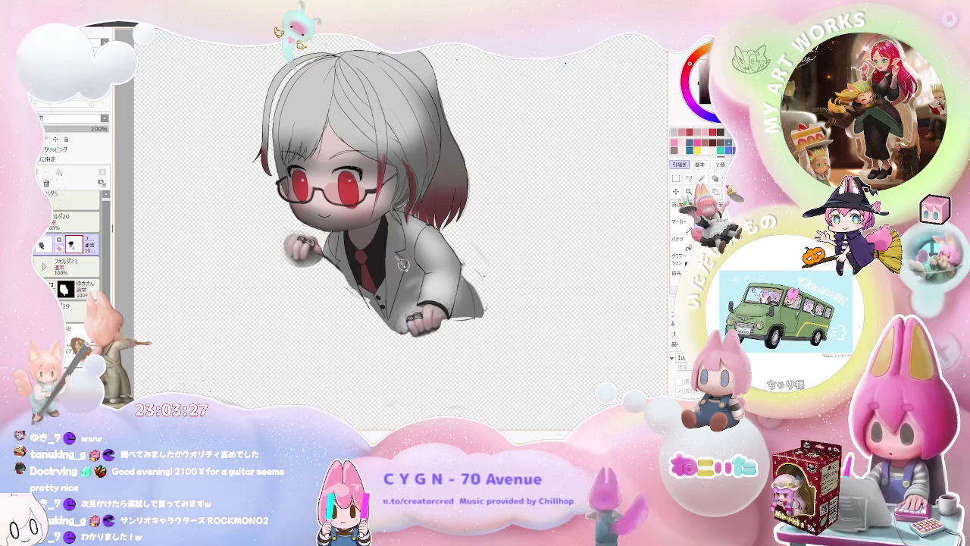
{"action": "left_click_drag", "start_coordinate": [424, 303], "coordinate": [478, 299]}
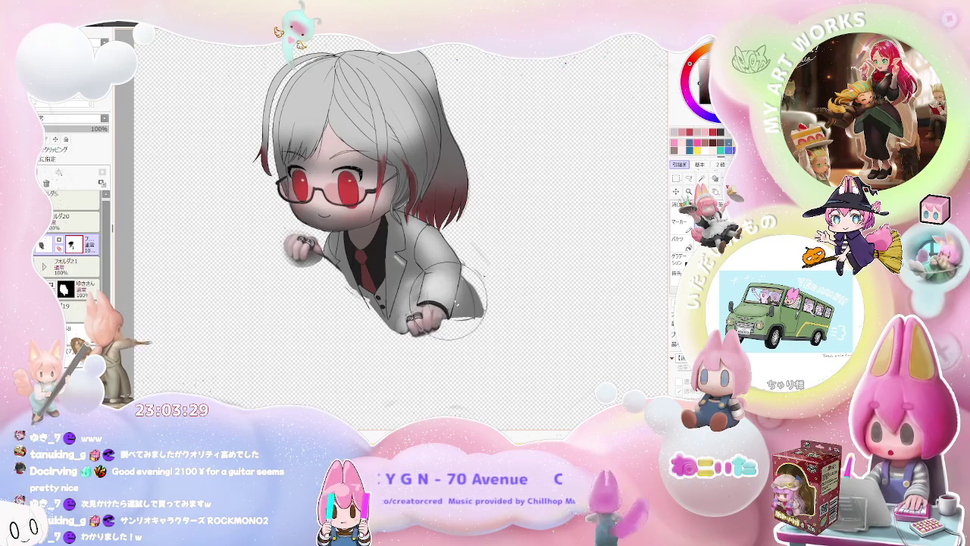
{"action": "scroll", "coordinate": [493, 326], "scroll_direction": "down", "scroll_amount": 2}
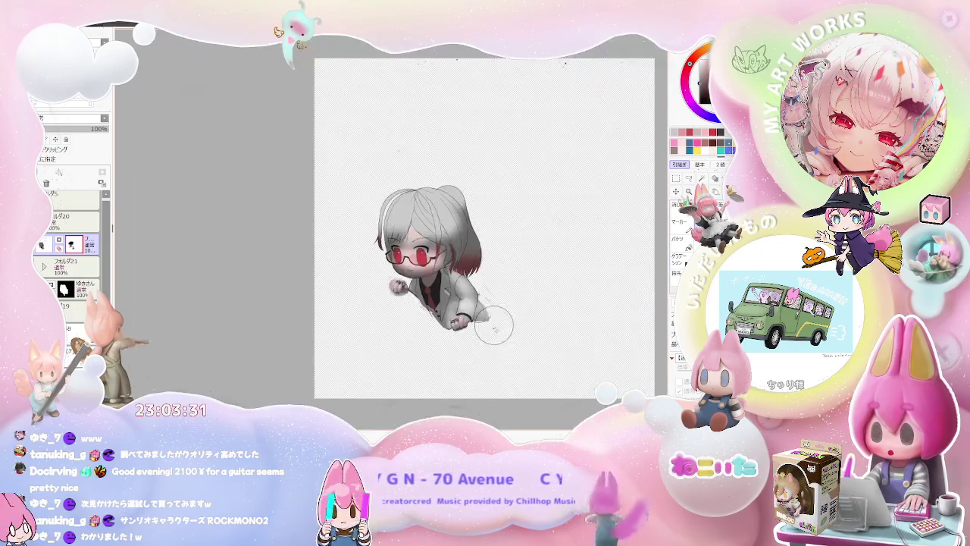
{"action": "scroll", "coordinate": [496, 331], "scroll_direction": "up", "scroll_amount": 2}
{"action": "scroll", "coordinate": [424, 326], "scroll_direction": "up", "scroll_amount": 1}
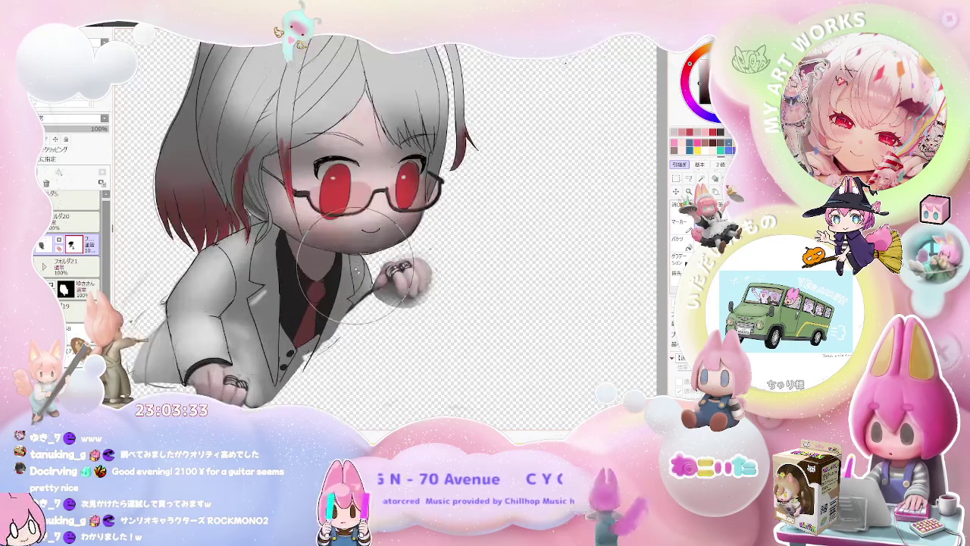
{"action": "scroll", "coordinate": [409, 281], "scroll_direction": "down", "scroll_amount": 2}
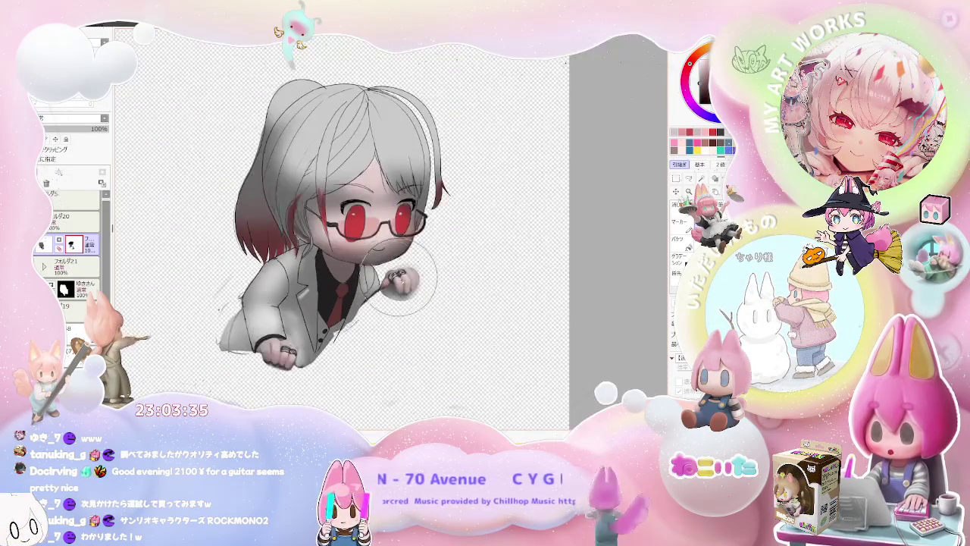
{"action": "scroll", "coordinate": [454, 341], "scroll_direction": "down", "scroll_amount": 1}
{"action": "scroll", "coordinate": [462, 403], "scroll_direction": "up", "scroll_amount": 2}
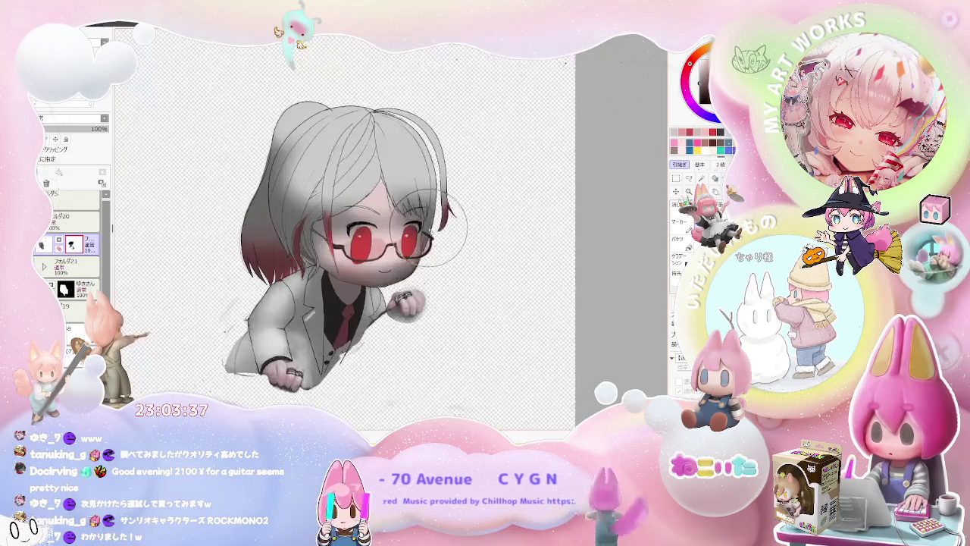
{"action": "scroll", "coordinate": [439, 212], "scroll_direction": "up", "scroll_amount": 1}
{"action": "scroll", "coordinate": [440, 212], "scroll_direction": "down", "scroll_amount": 3}
{"action": "key", "text": "End"}
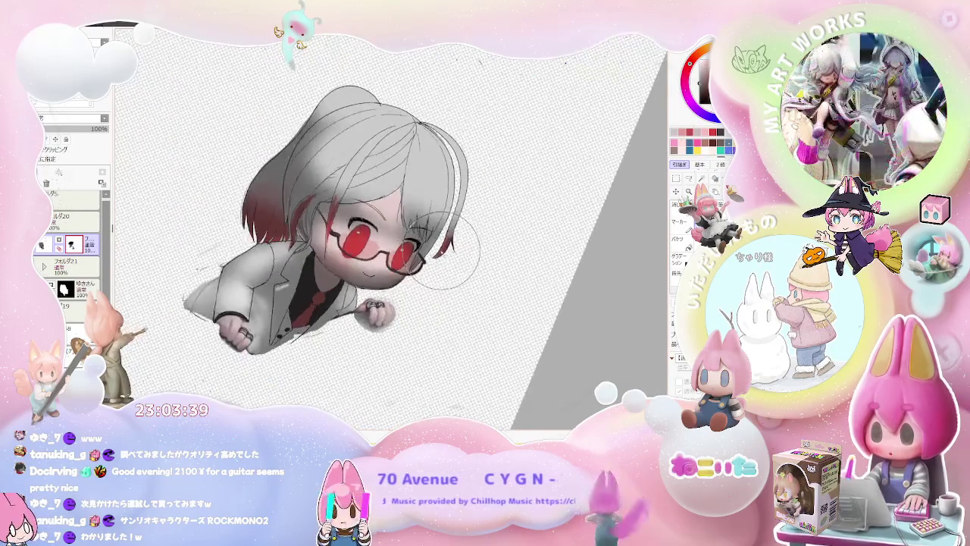
{"action": "key", "text": "End"}
{"action": "scroll", "coordinate": [450, 253], "scroll_direction": "up", "scroll_amount": 1}
{"action": "scroll", "coordinate": [324, 305], "scroll_direction": "up", "scroll_amount": 2}
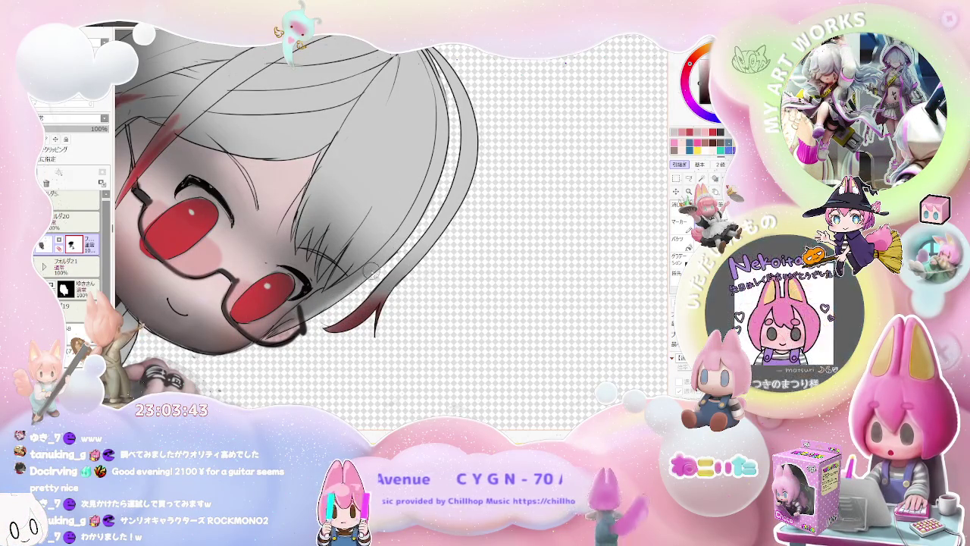
{"action": "scroll", "coordinate": [405, 236], "scroll_direction": "down", "scroll_amount": 2}
{"action": "scroll", "coordinate": [453, 220], "scroll_direction": "down", "scroll_amount": 1}
{"action": "scroll", "coordinate": [453, 220], "scroll_direction": "down", "scroll_amount": 1}
{"action": "left_click_drag", "start_coordinate": [452, 221], "coordinate": [436, 183]}
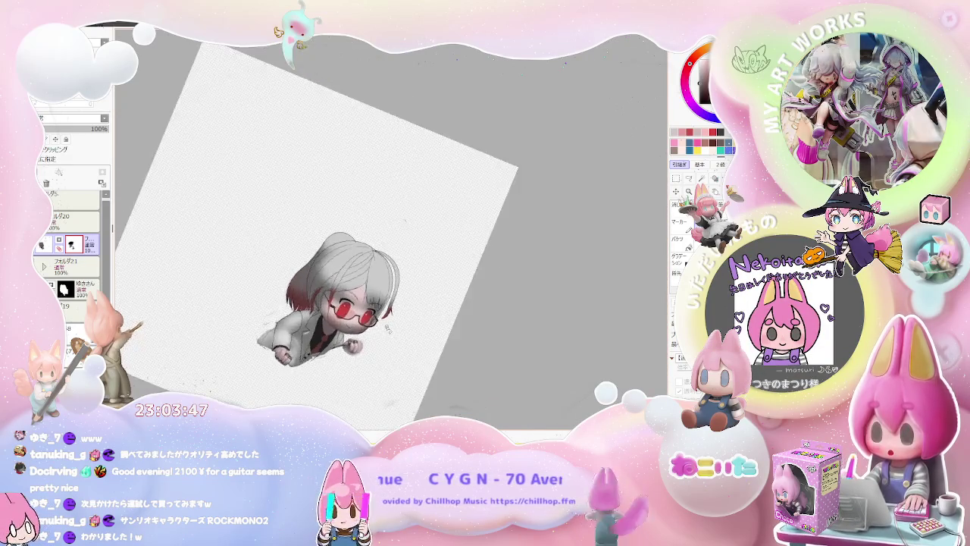
{"action": "scroll", "coordinate": [436, 183], "scroll_direction": "up", "scroll_amount": 1}
{"action": "scroll", "coordinate": [436, 184], "scroll_direction": "up", "scroll_amount": 2}
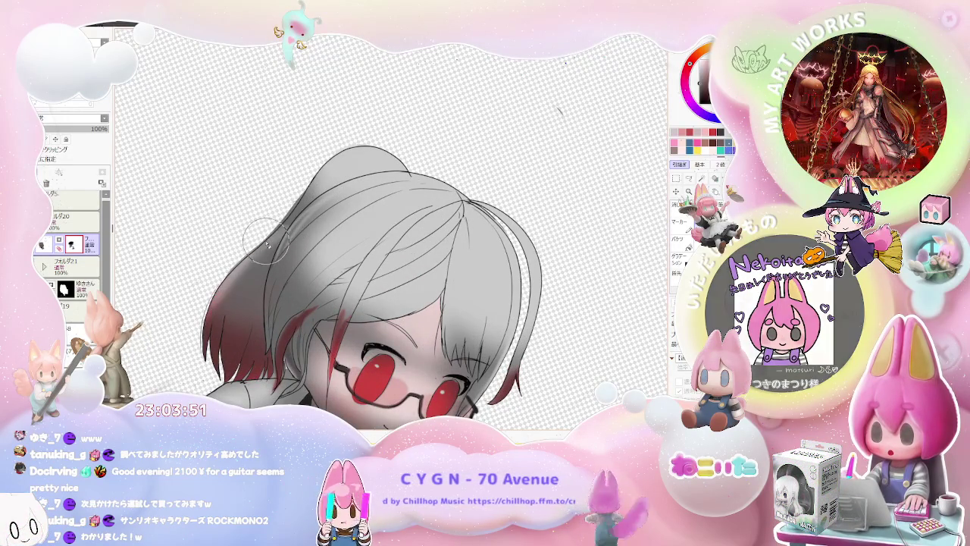
- Remove overlay layer レイヤー125 with Ctrl+Z after zooming and rotating around the canvas
{"action": "scroll", "coordinate": [277, 233], "scroll_direction": "down", "scroll_amount": 1}
{"action": "scroll", "coordinate": [276, 234], "scroll_direction": "down", "scroll_amount": 1}
{"action": "left_click_drag", "start_coordinate": [276, 233], "coordinate": [455, 315]}
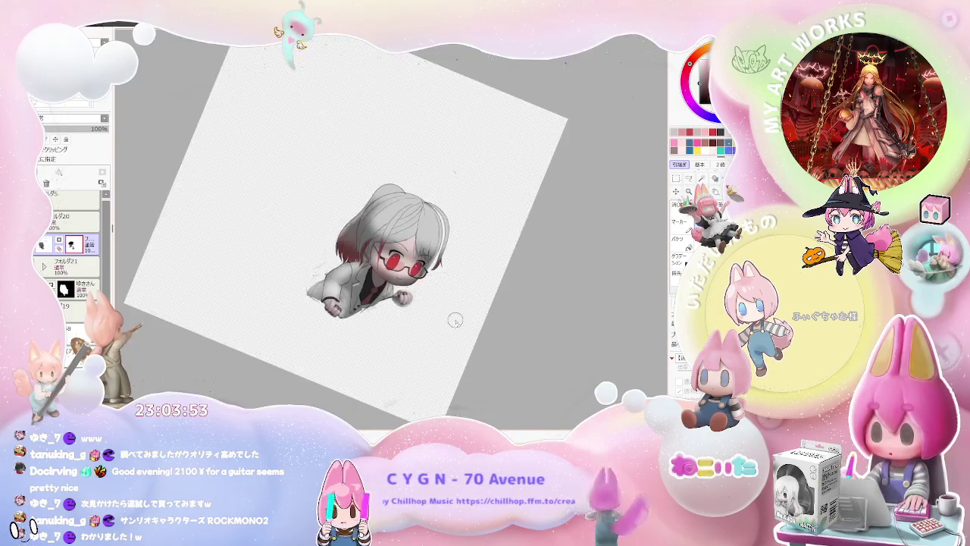
{"action": "scroll", "coordinate": [455, 315], "scroll_direction": "down", "scroll_amount": 1}
{"action": "key", "text": "Home"}
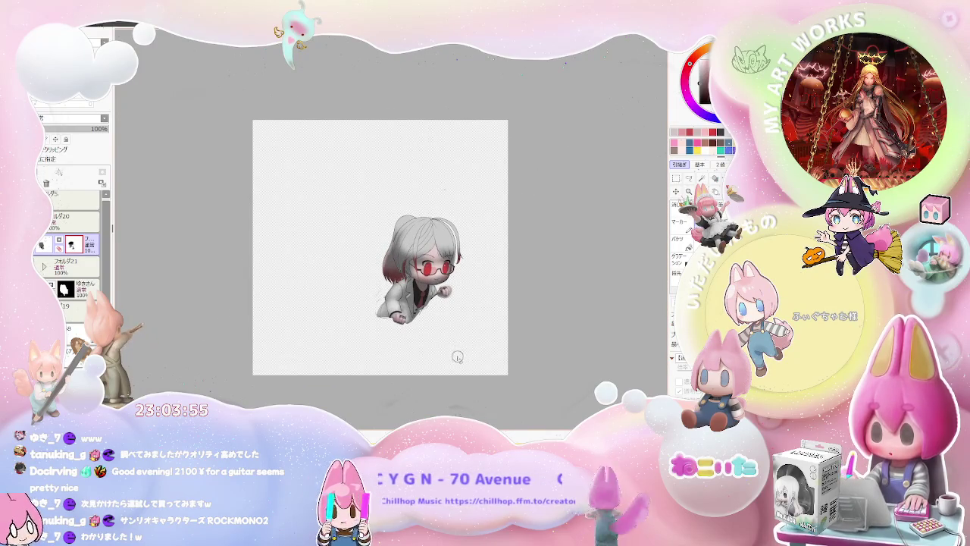
{"action": "scroll", "coordinate": [457, 358], "scroll_direction": "down", "scroll_amount": 1}
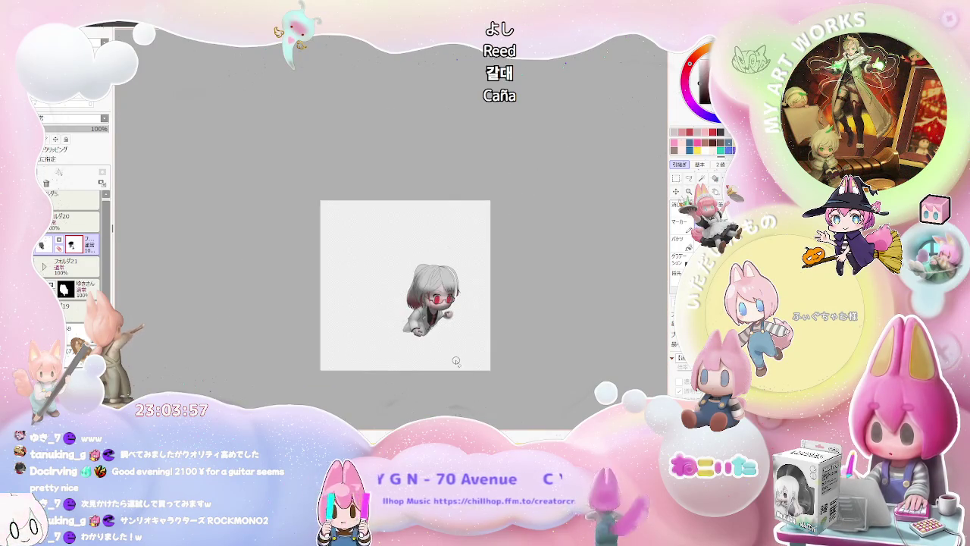
{"action": "scroll", "coordinate": [456, 362], "scroll_direction": "up", "scroll_amount": 1}
{"action": "scroll", "coordinate": [459, 359], "scroll_direction": "up", "scroll_amount": 2}
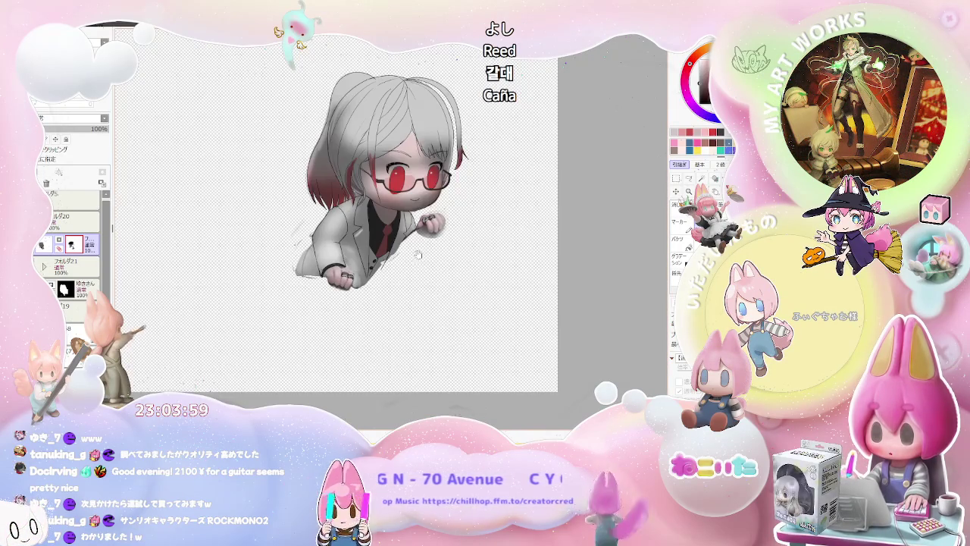
{"action": "scroll", "coordinate": [420, 258], "scroll_direction": "up", "scroll_amount": 1}
{"action": "scroll", "coordinate": [299, 239], "scroll_direction": "up", "scroll_amount": 1}
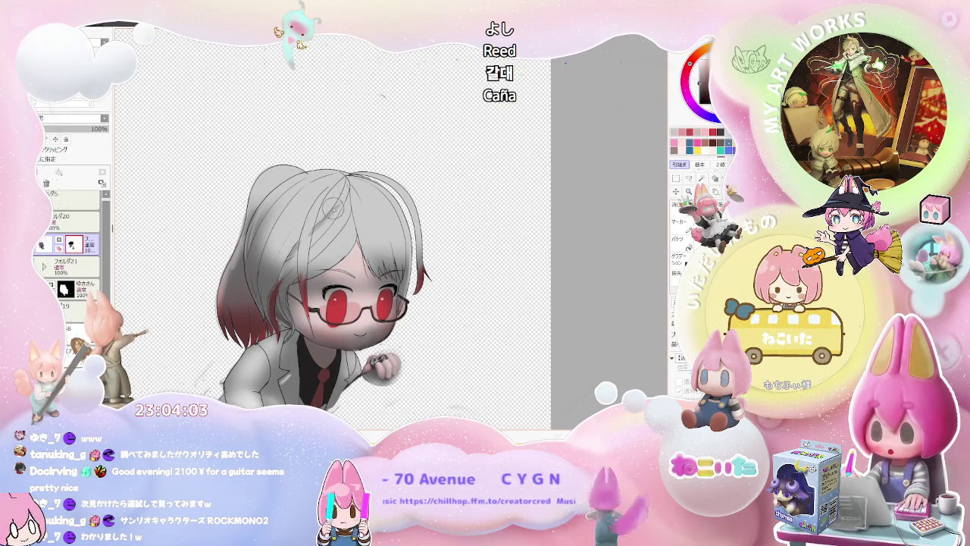
{"action": "scroll", "coordinate": [346, 193], "scroll_direction": "down", "scroll_amount": 1}
{"action": "scroll", "coordinate": [363, 227], "scroll_direction": "down", "scroll_amount": 1}
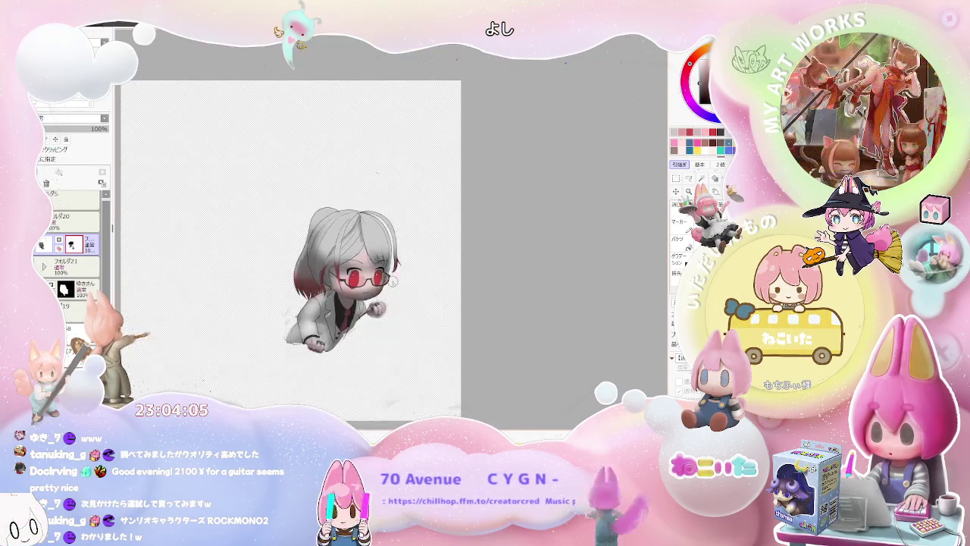
{"action": "scroll", "coordinate": [394, 280], "scroll_direction": "down", "scroll_amount": 1}
{"action": "scroll", "coordinate": [392, 281], "scroll_direction": "up", "scroll_amount": 1}
{"action": "scroll", "coordinate": [392, 280], "scroll_direction": "up", "scroll_amount": 1}
{"action": "scroll", "coordinate": [394, 282], "scroll_direction": "up", "scroll_amount": 1}
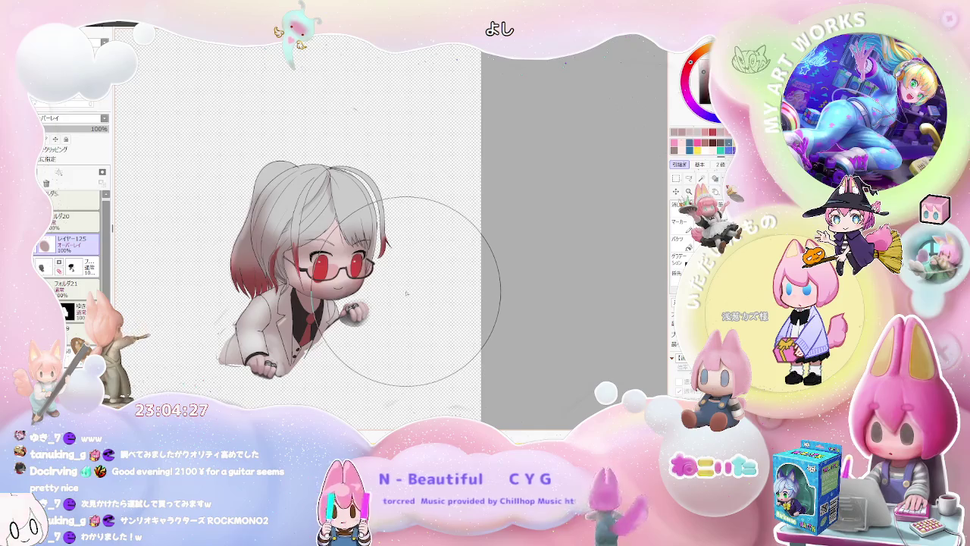
{"action": "key", "text": "ctrl+z"}
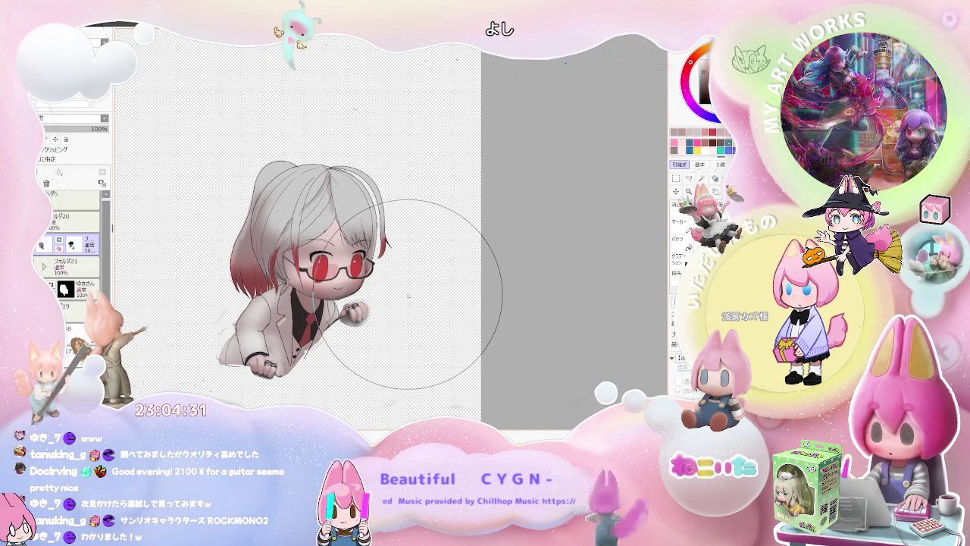
- Expand フォルダ21 and bring back overlay layer レイヤー125 and the deleted shading
{"action": "left_click", "coordinate": [43, 266]}
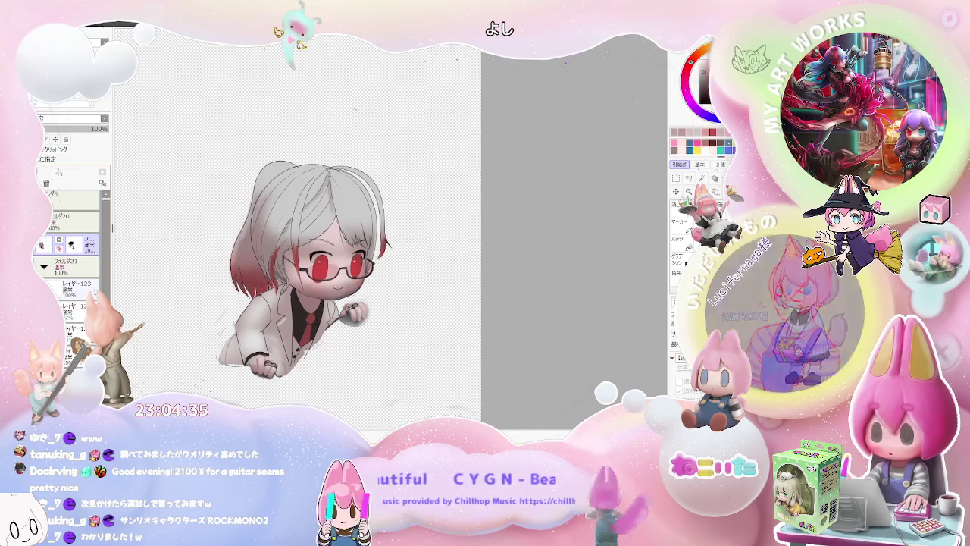
{"action": "key", "text": "End"}
{"action": "key", "text": "ctrl+y"}
{"action": "key", "text": "Home"}
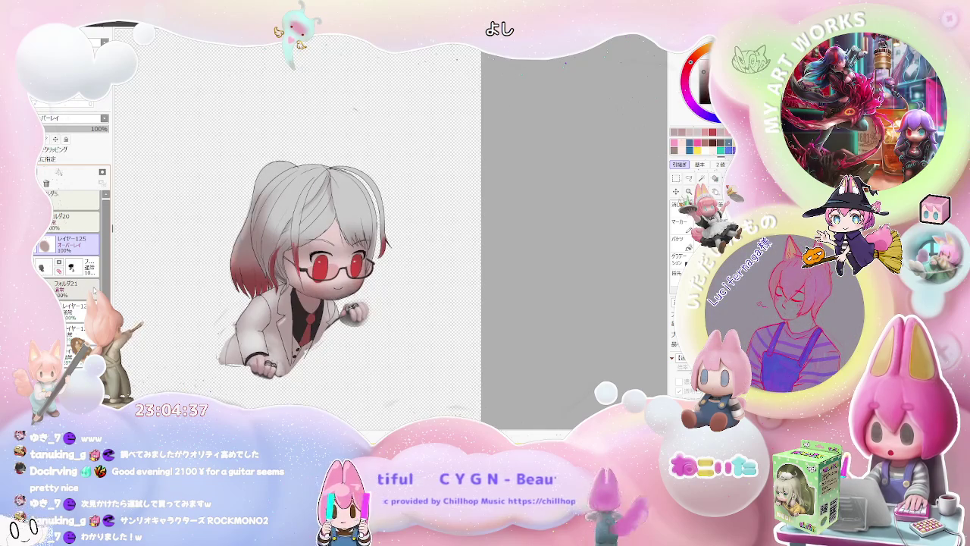
{"action": "key", "text": "Delete"}
{"action": "left_click", "coordinate": [93, 277]}
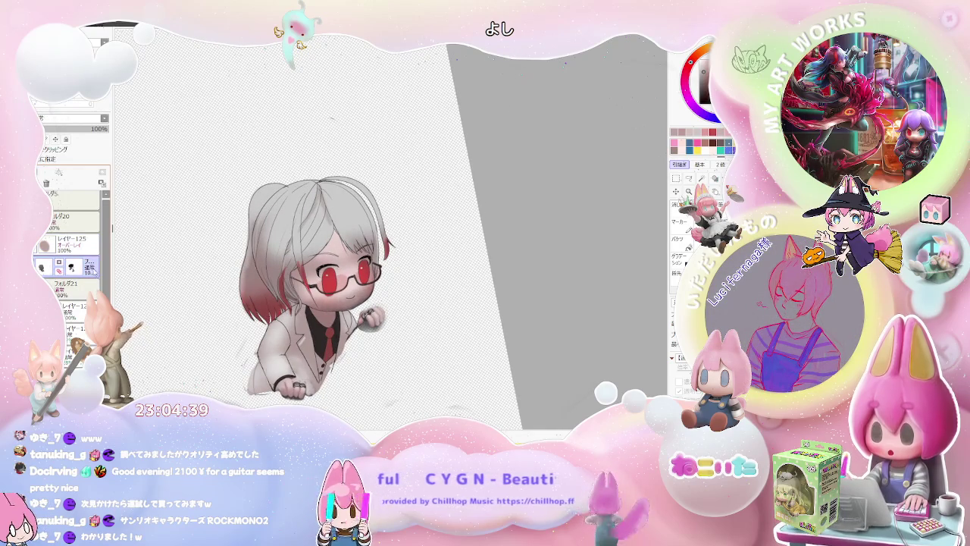
{"action": "key", "text": "ctrl+z"}
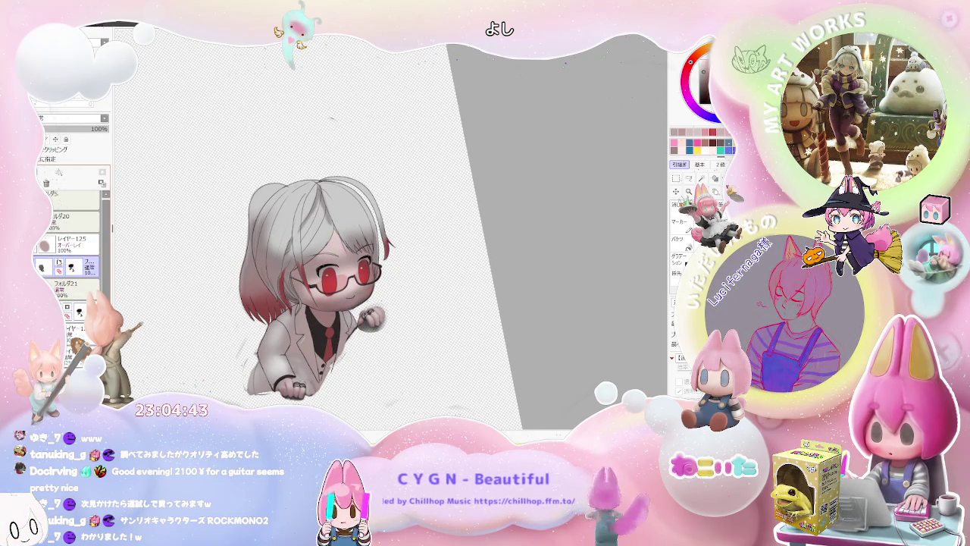
- Duplicate フォルダ21 and delete the extra copy フォルダ21(2), leaving フォルダ21(4)
{"action": "left_click", "coordinate": [83, 246]}
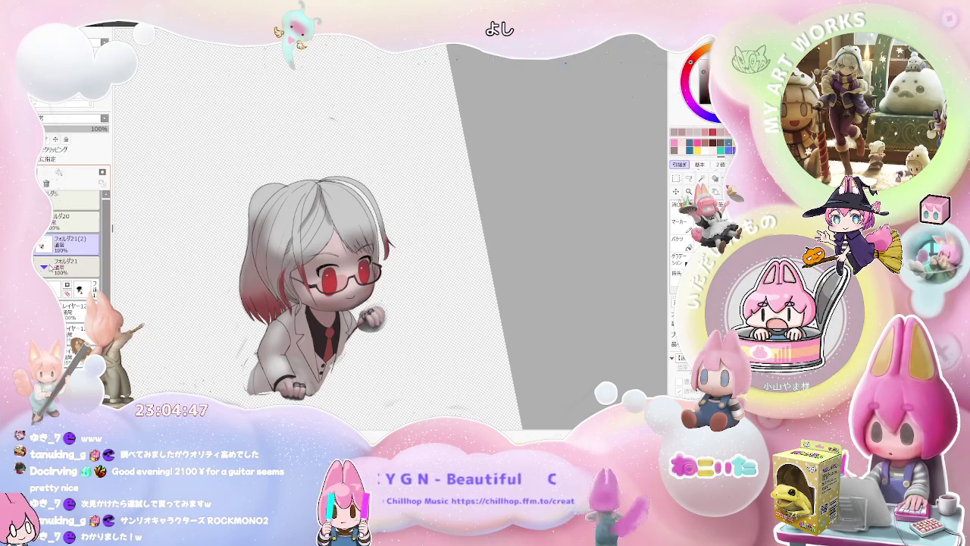
{"action": "left_click", "coordinate": [69, 265]}
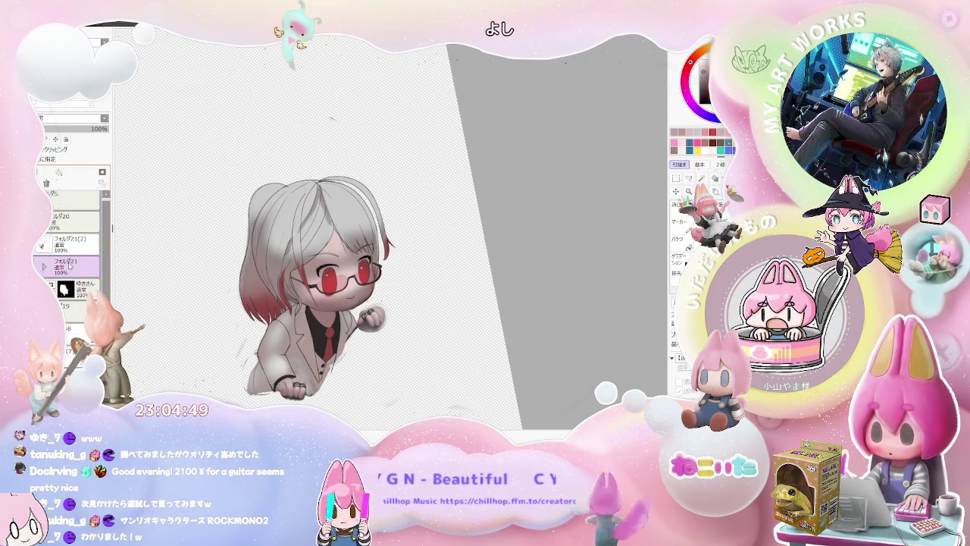
{"action": "key", "text": "ctrl+v"}
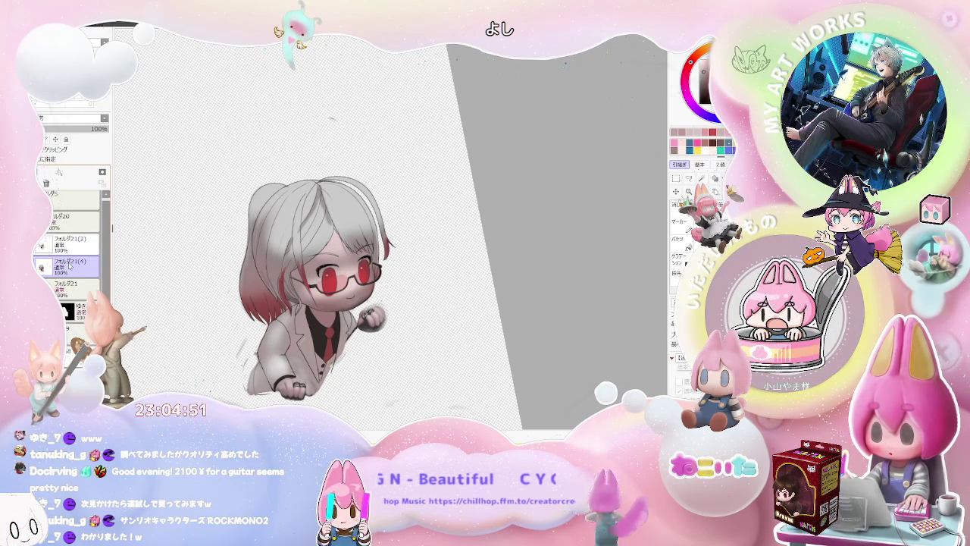
{"action": "left_click", "coordinate": [76, 248]}
{"action": "key", "text": "Delete"}
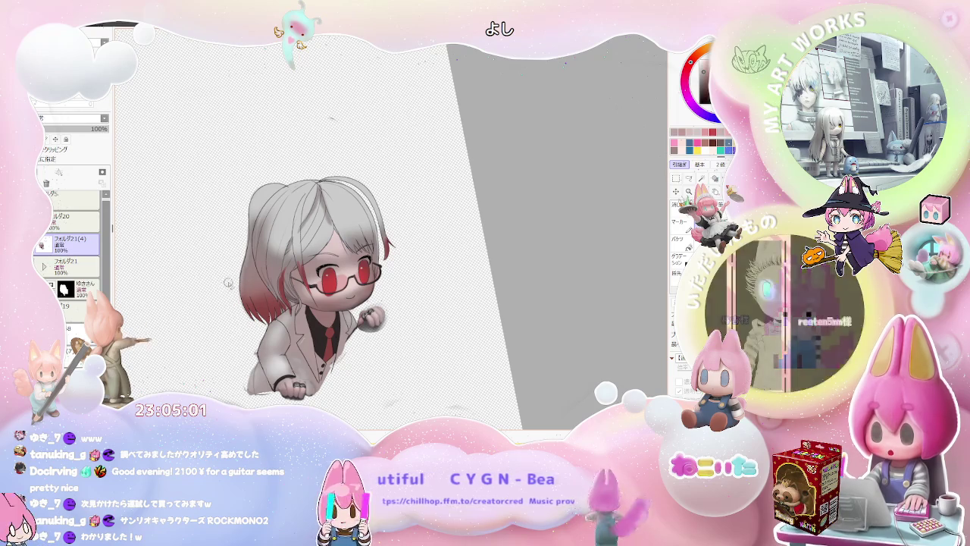
{"action": "key", "text": "Delete"}
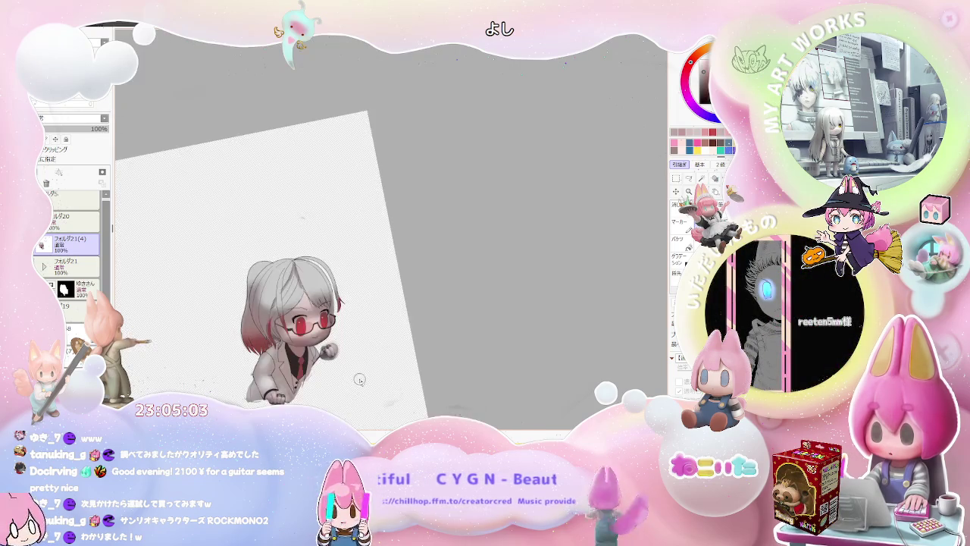
{"action": "key", "text": "Home"}
{"action": "scroll", "coordinate": [299, 382], "scroll_direction": "up", "scroll_amount": 2}
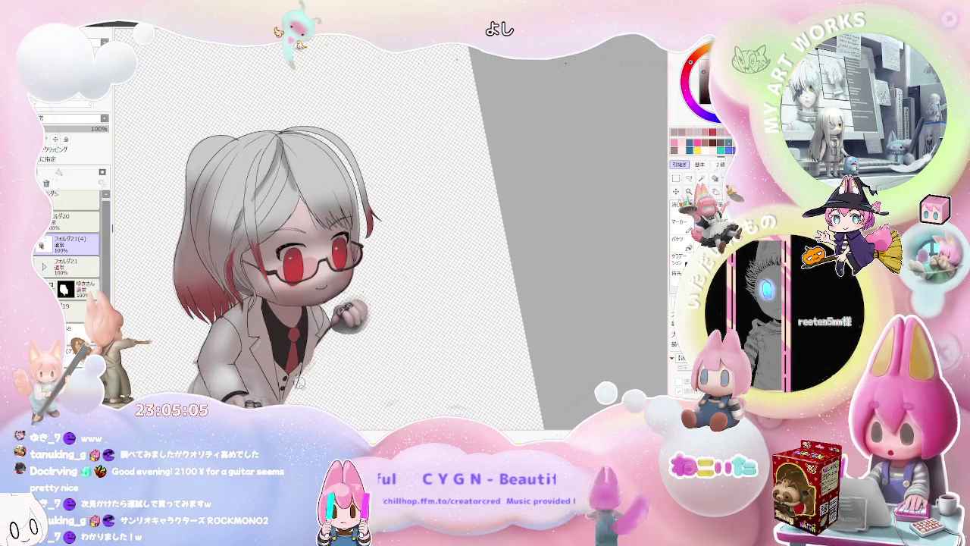
{"action": "key", "text": "Delete"}
{"action": "scroll", "coordinate": [316, 371], "scroll_direction": "down", "scroll_amount": 3}
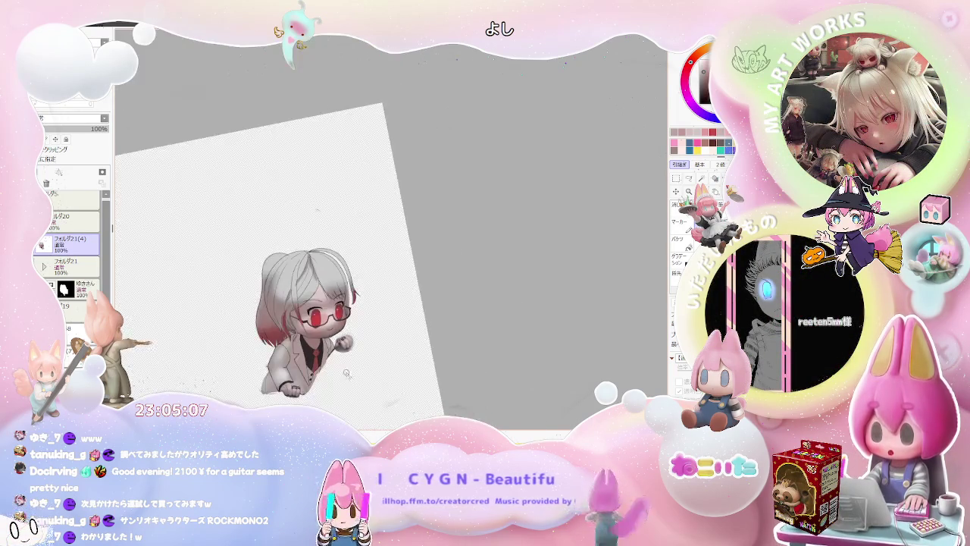
{"action": "key", "text": "Home"}
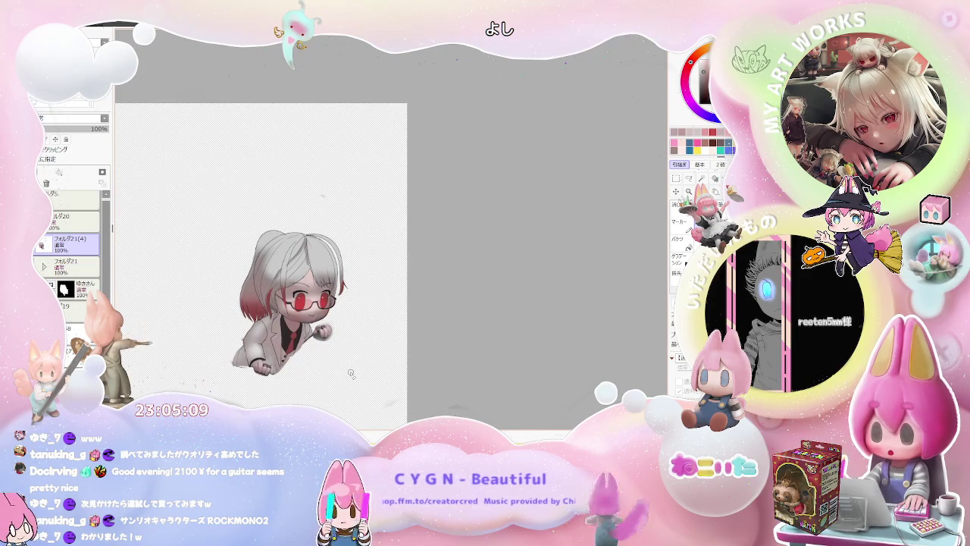
{"action": "scroll", "coordinate": [351, 373], "scroll_direction": "down", "scroll_amount": 1}
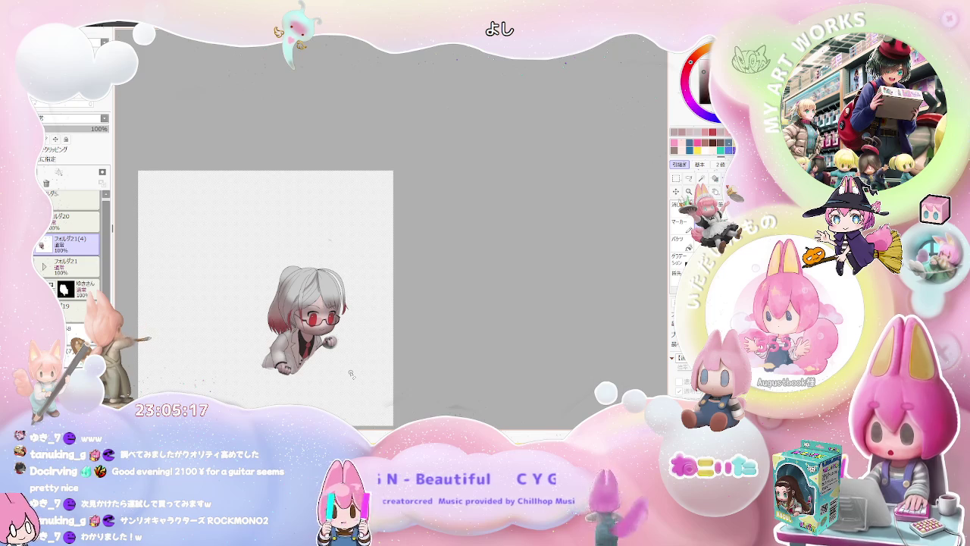
{"action": "scroll", "coordinate": [303, 334], "scroll_direction": "up", "scroll_amount": 2}
{"action": "scroll", "coordinate": [302, 329], "scroll_direction": "up", "scroll_amount": 2}
{"action": "scroll", "coordinate": [301, 327], "scroll_direction": "up", "scroll_amount": 2}
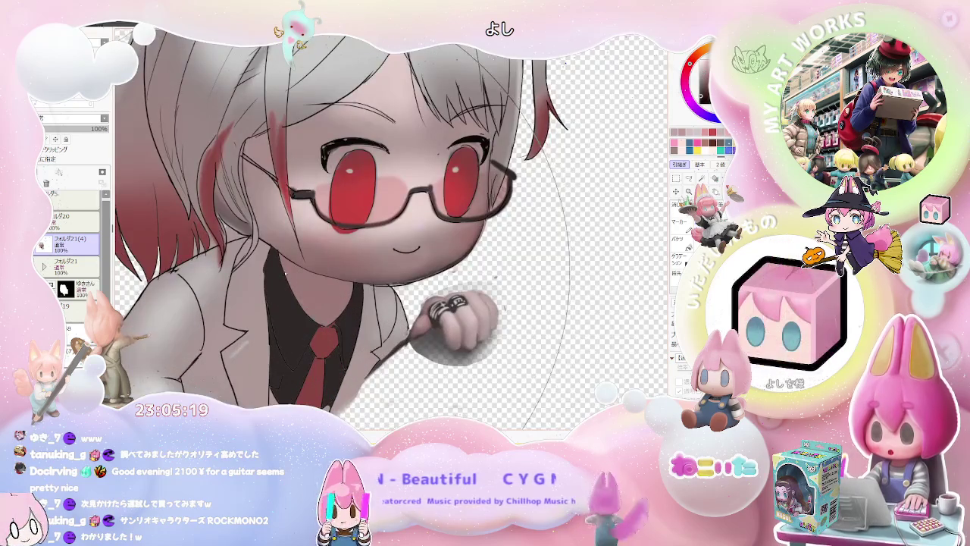
- Airbrush soft darker grey shadow over the neck and collar beneath the chin
{"action": "key", "text": "Delete"}
{"action": "key", "text": "Delete"}
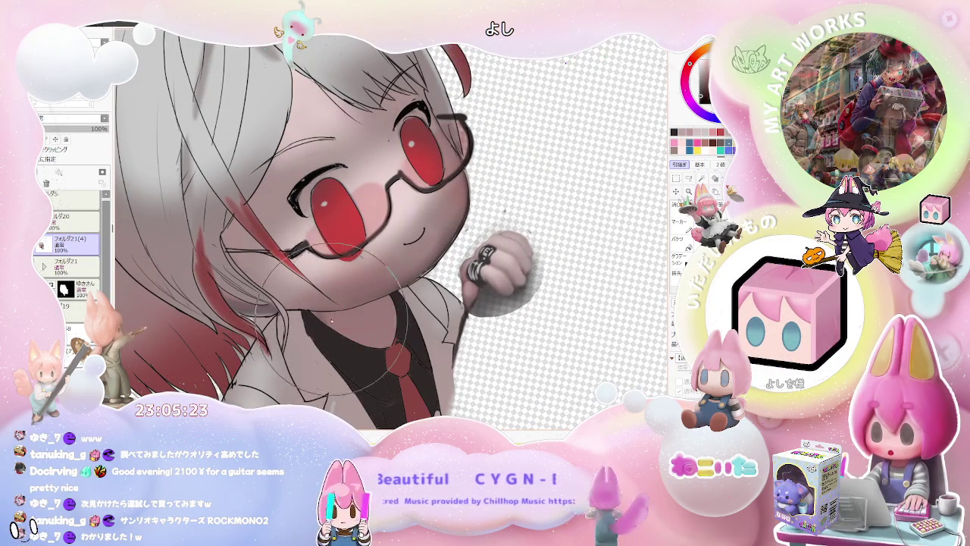
{"action": "key", "text": "bracketleft"}
{"action": "left_click_drag", "start_coordinate": [333, 303], "coordinate": [326, 314]}
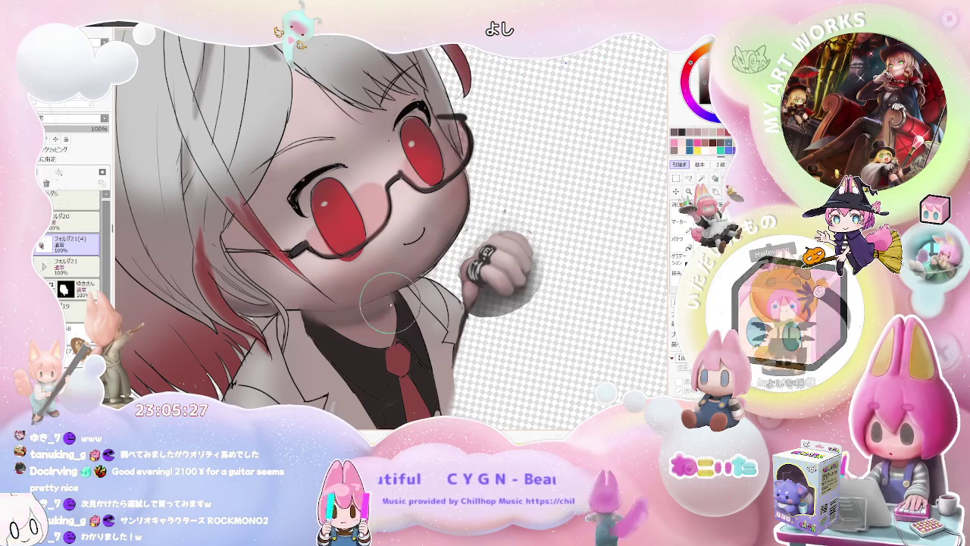
{"action": "key", "text": "bracketright"}
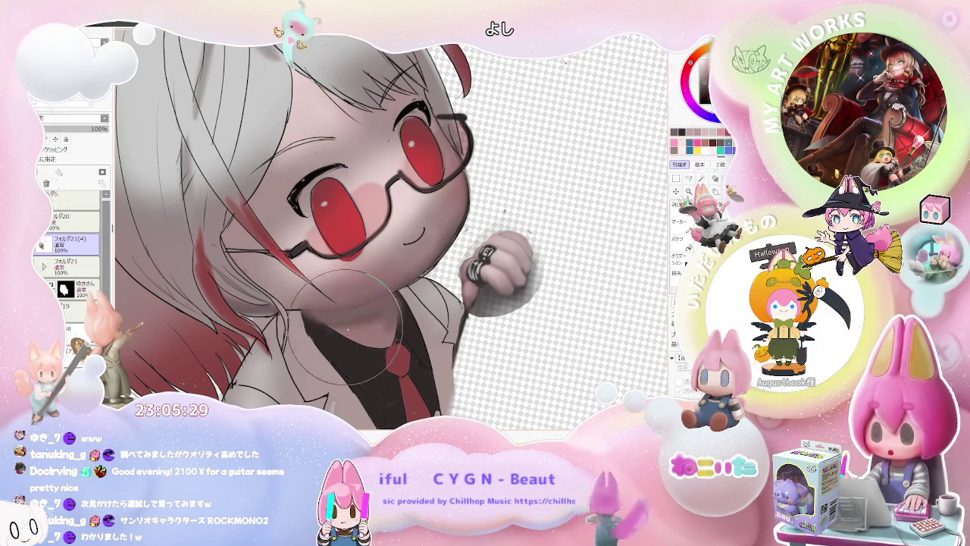
{"action": "scroll", "coordinate": [407, 332], "scroll_direction": "down", "scroll_amount": 3}
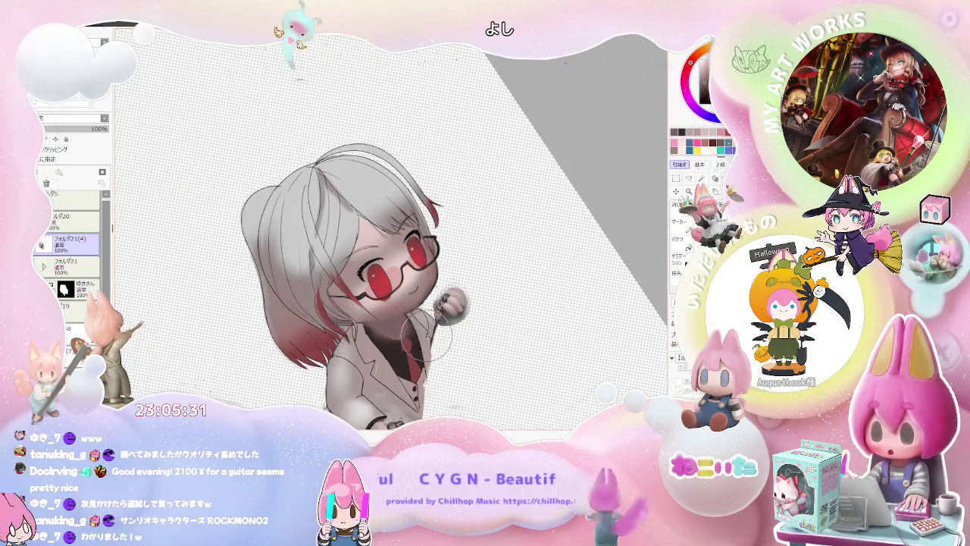
{"action": "left_click_drag", "start_coordinate": [427, 336], "coordinate": [390, 325]}
{"action": "scroll", "coordinate": [365, 227], "scroll_direction": "up", "scroll_amount": 3}
{"action": "scroll", "coordinate": [247, 252], "scroll_direction": "up", "scroll_amount": 3}
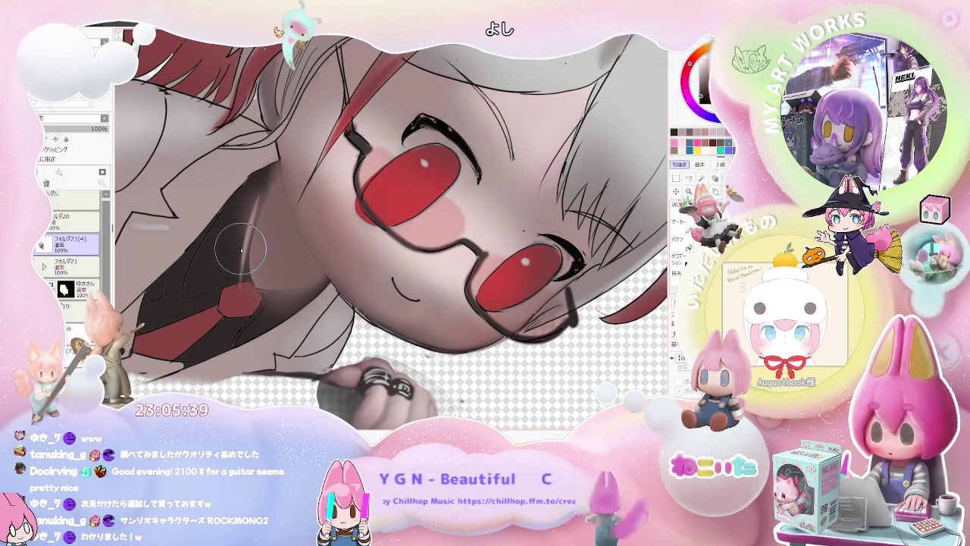
{"action": "scroll", "coordinate": [230, 247], "scroll_direction": "down", "scroll_amount": 2}
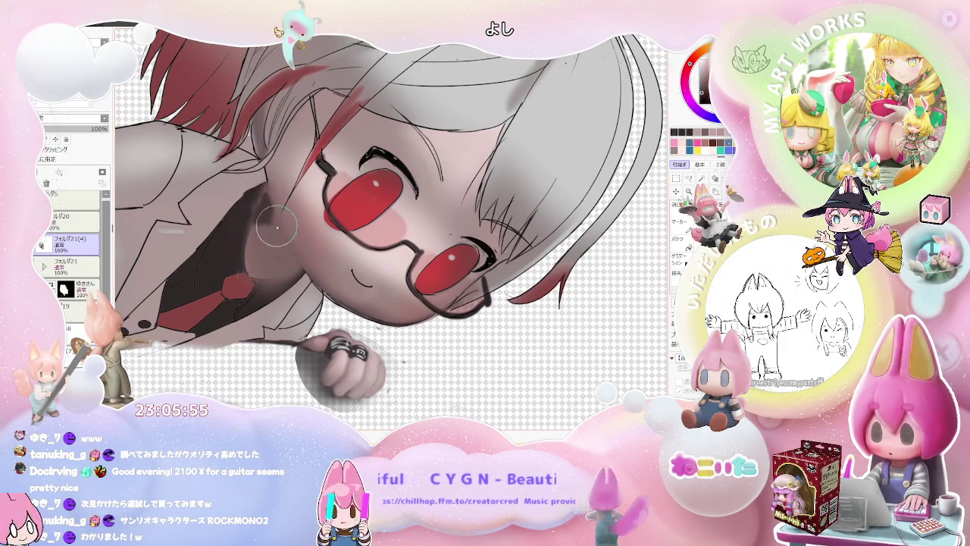
{"action": "key", "text": "minus"}
{"action": "key", "text": "minus"}
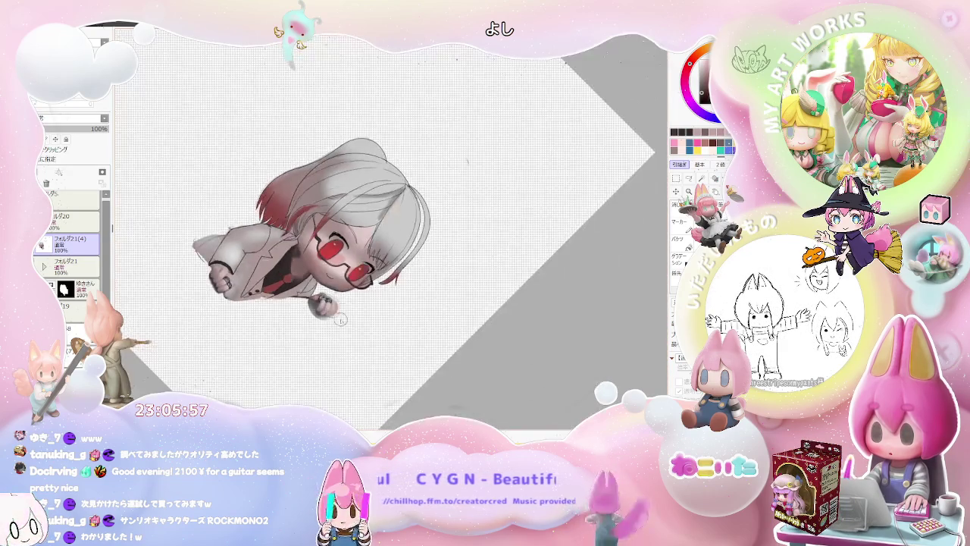
- Reset the tilted canvas upright and zoom in two steps on the face and hands
{"action": "key", "text": "Delete"}
{"action": "key", "text": "Delete"}
{"action": "key", "text": "plus"}
{"action": "key", "text": "plus"}
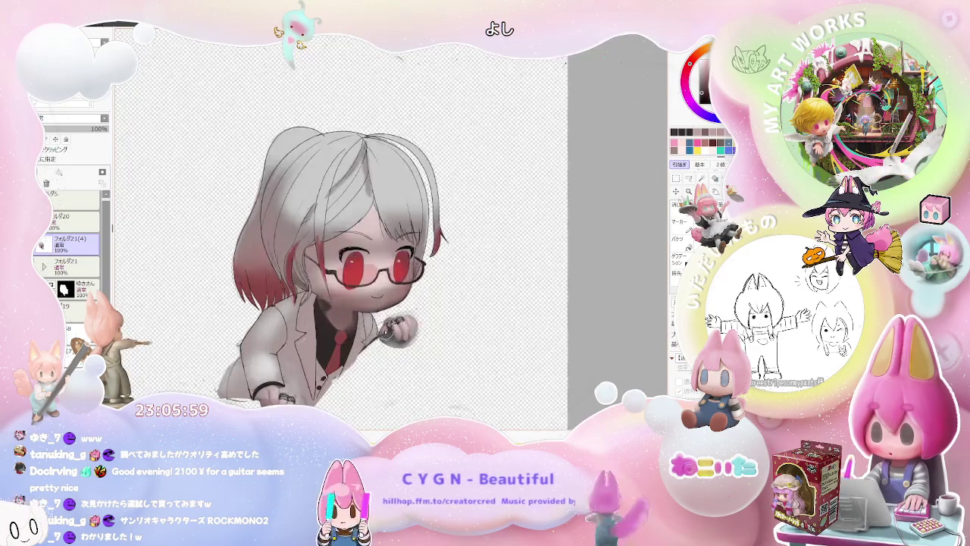
{"action": "key", "text": "plus"}
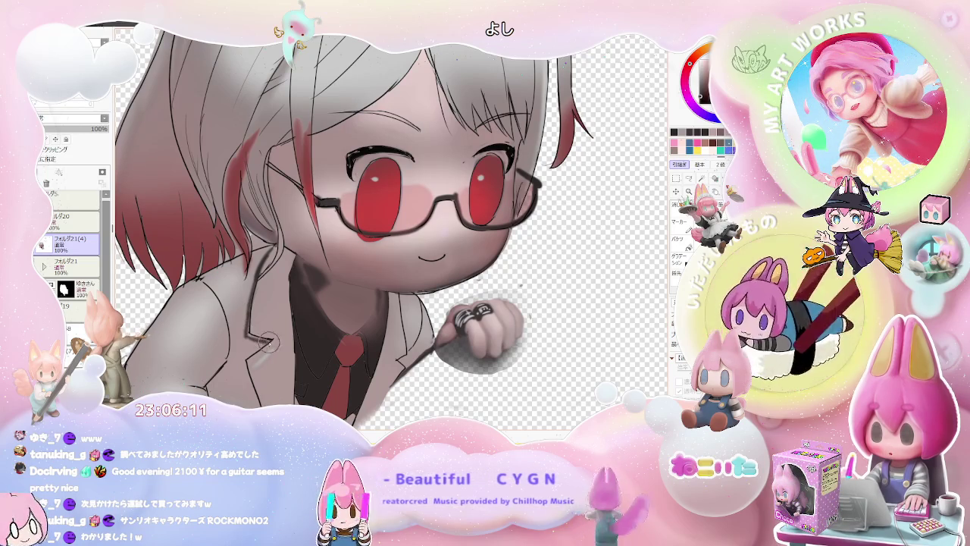
- Scroll the view back and forth to frame the face and raised ringed fist
{"action": "scroll", "coordinate": [258, 328], "scroll_direction": "down", "scroll_amount": 1}
{"action": "scroll", "coordinate": [273, 332], "scroll_direction": "down", "scroll_amount": 1}
{"action": "scroll", "coordinate": [288, 336], "scroll_direction": "down", "scroll_amount": 1}
{"action": "scroll", "coordinate": [311, 338], "scroll_direction": "up", "scroll_amount": 1}
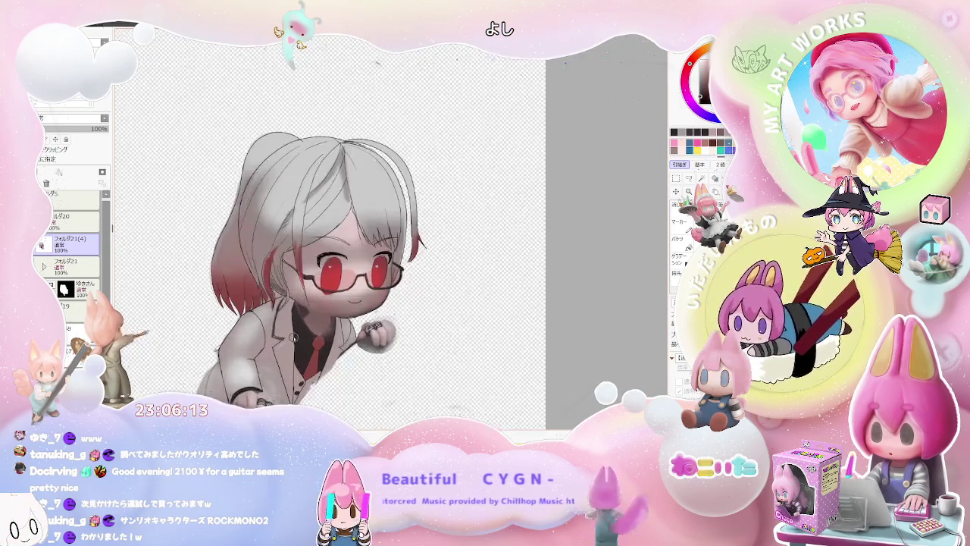
{"action": "scroll", "coordinate": [341, 342], "scroll_direction": "up", "scroll_amount": 1}
{"action": "scroll", "coordinate": [363, 345], "scroll_direction": "up", "scroll_amount": 1}
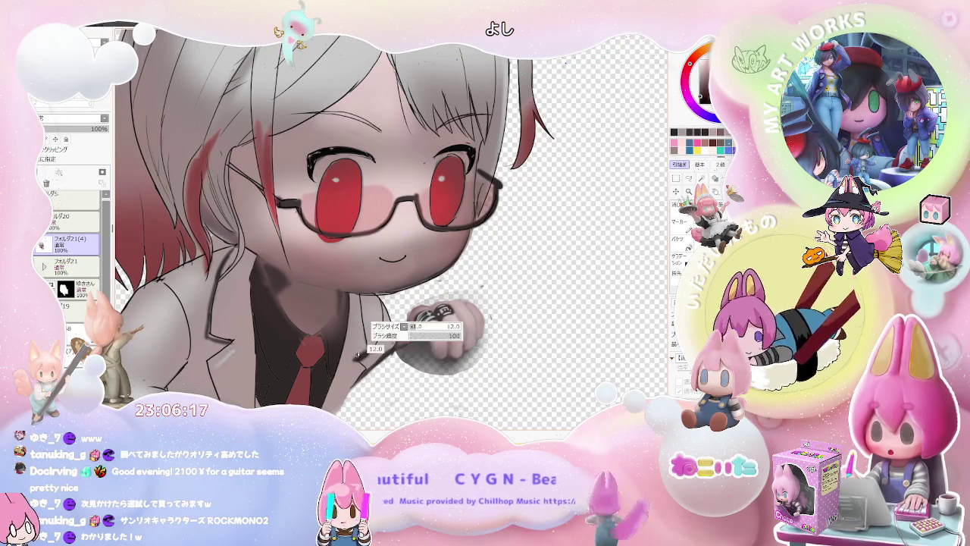
{"action": "scroll", "coordinate": [366, 339], "scroll_direction": "down", "scroll_amount": 1}
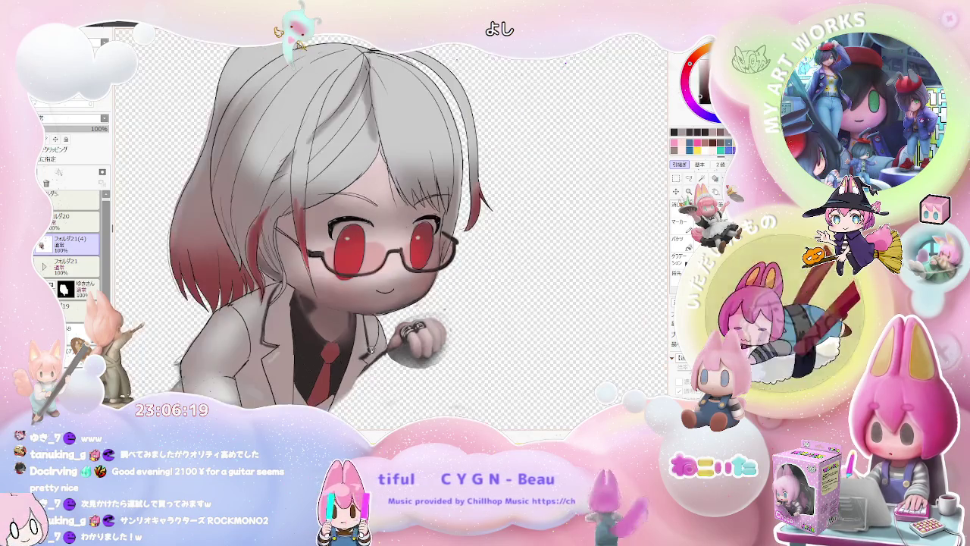
{"action": "scroll", "coordinate": [366, 339], "scroll_direction": "down", "scroll_amount": 1}
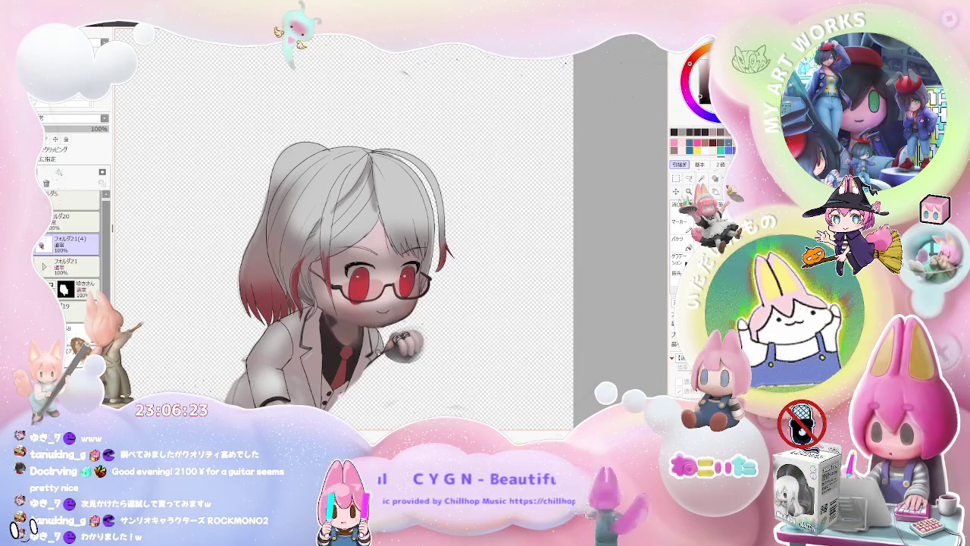
{"action": "scroll", "coordinate": [358, 229], "scroll_direction": "up", "scroll_amount": 1}
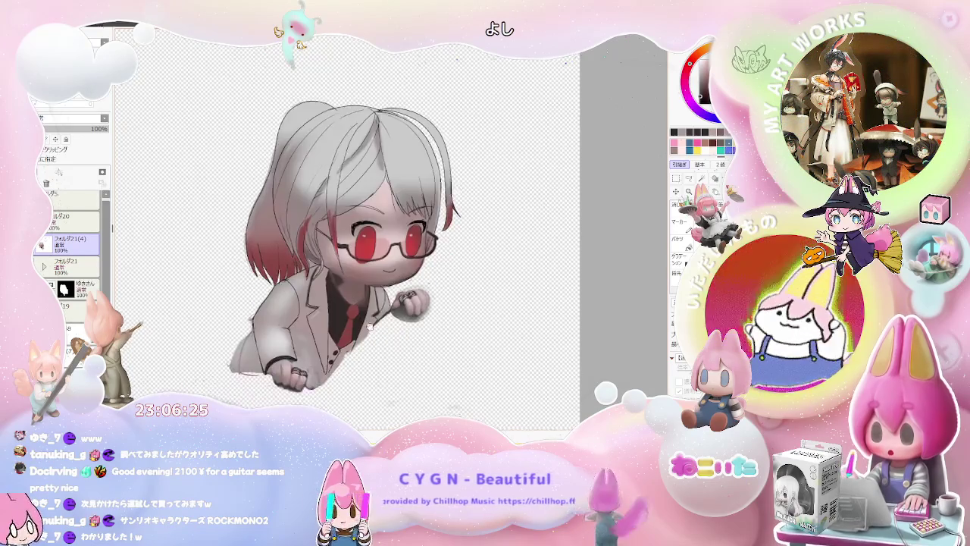
{"action": "scroll", "coordinate": [358, 229], "scroll_direction": "up", "scroll_amount": 1}
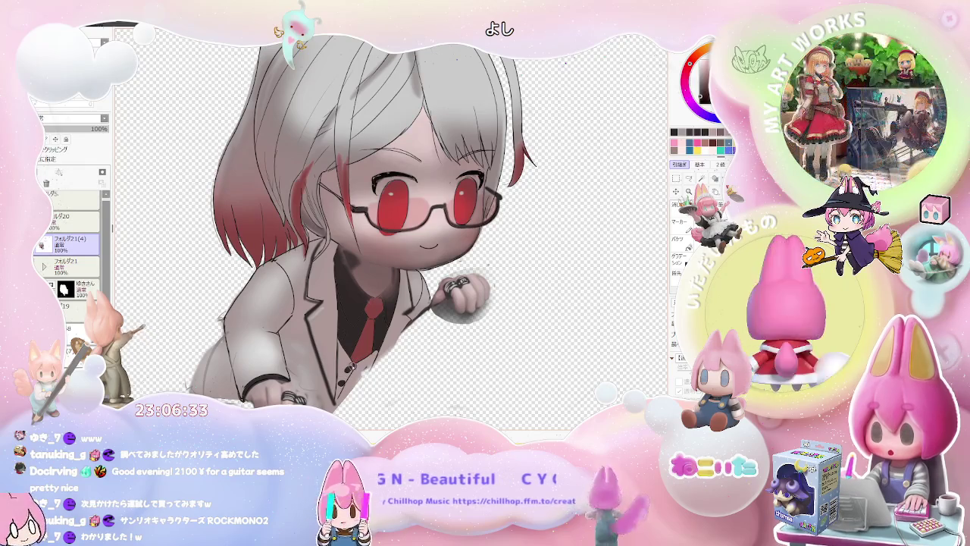
- Flip the canvas view horizontally and zoom to check the mirrored chibi girl
{"action": "key", "text": "h"}
{"action": "scroll", "coordinate": [457, 367], "scroll_direction": "up", "scroll_amount": 3}
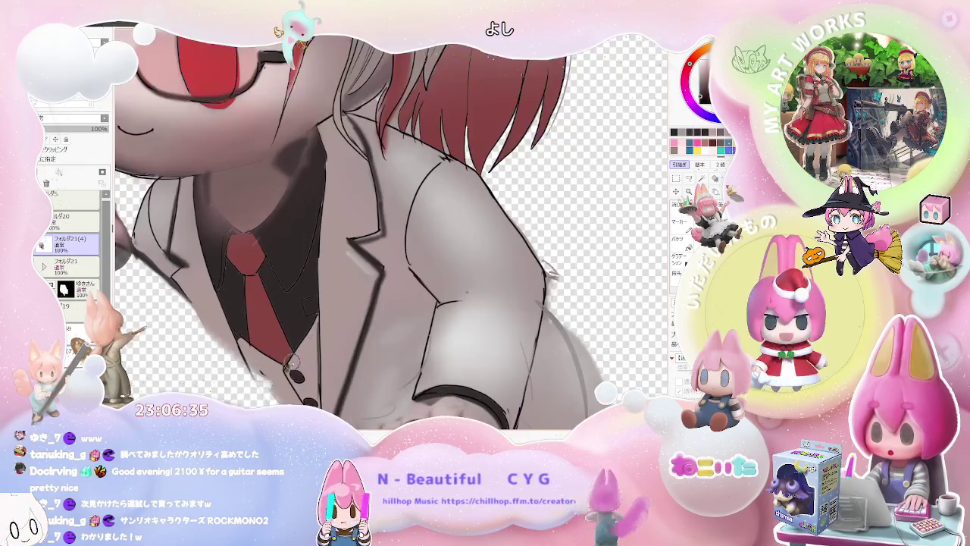
{"action": "scroll", "coordinate": [317, 316], "scroll_direction": "down", "scroll_amount": 2}
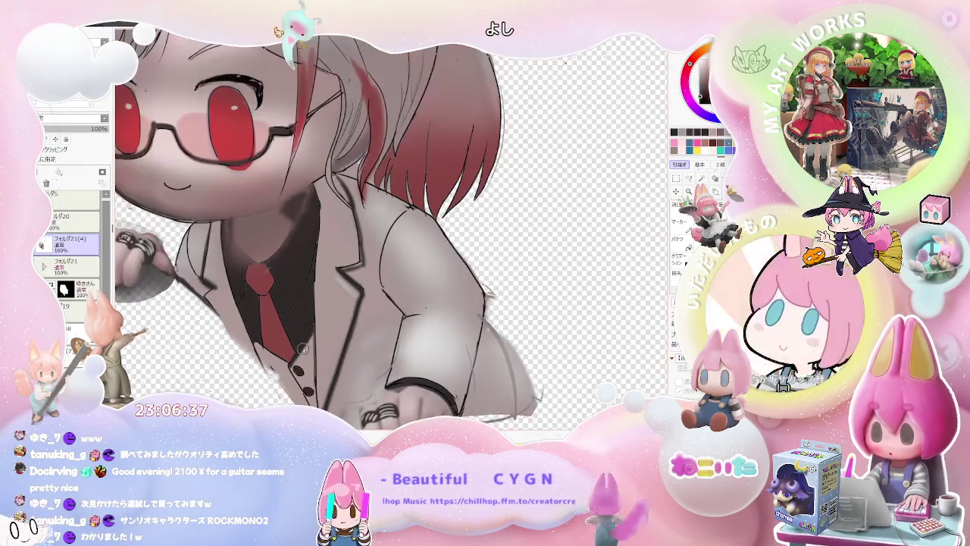
{"action": "scroll", "coordinate": [302, 319], "scroll_direction": "down", "scroll_amount": 2}
{"action": "scroll", "coordinate": [331, 292], "scroll_direction": "up", "scroll_amount": 2}
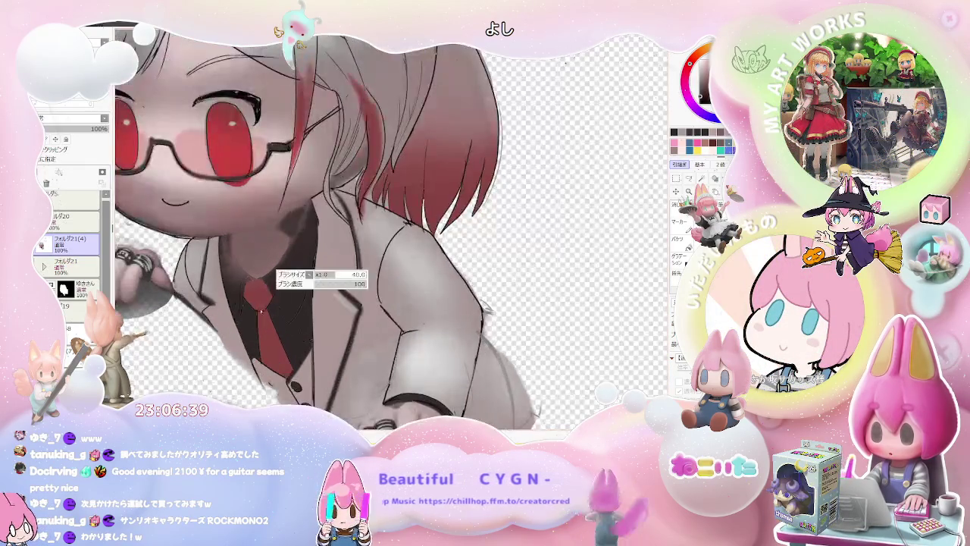
{"action": "scroll", "coordinate": [238, 294], "scroll_direction": "up", "scroll_amount": 2}
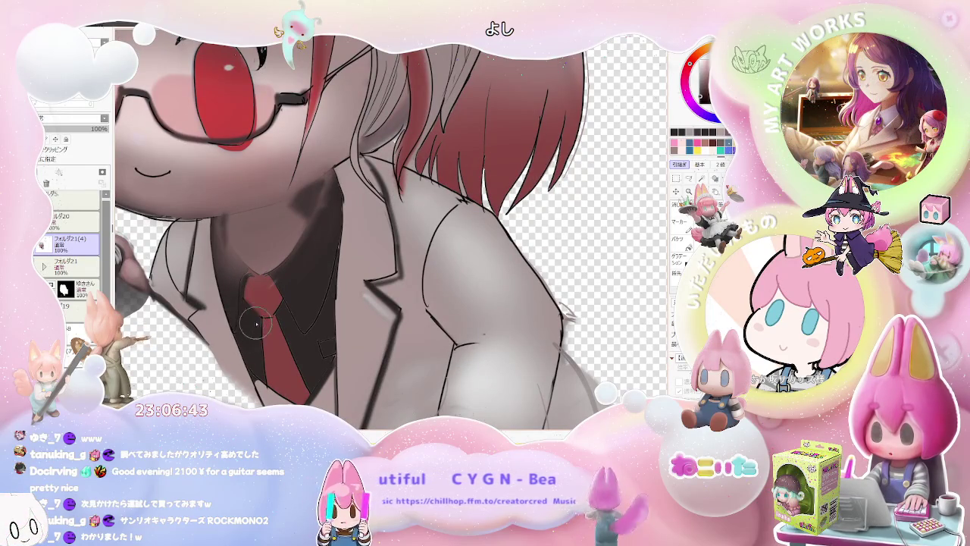
- Zoom in and out repeatedly to inspect the shading across the mirrored figure
{"action": "scroll", "coordinate": [254, 329], "scroll_direction": "down", "scroll_amount": 1}
{"action": "scroll", "coordinate": [261, 345], "scroll_direction": "down", "scroll_amount": 1}
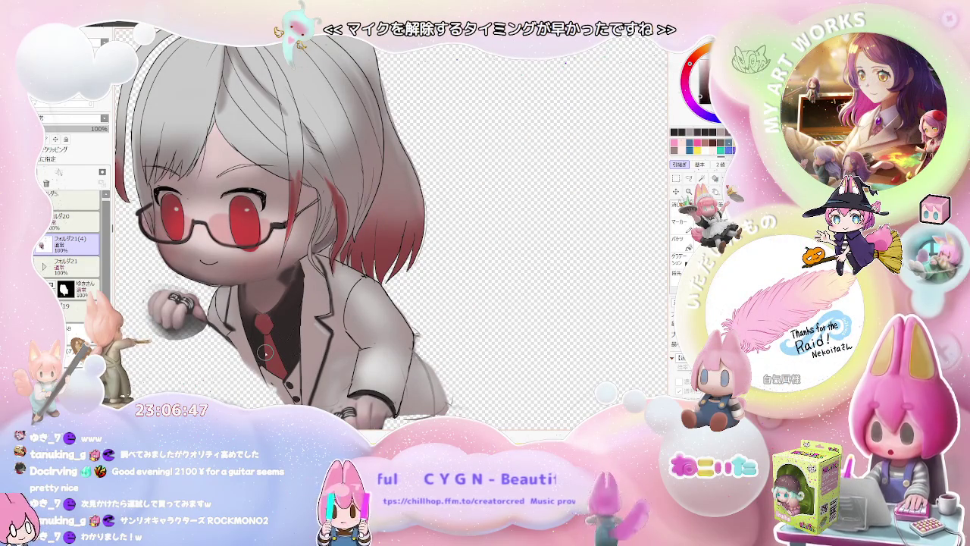
{"action": "scroll", "coordinate": [265, 352], "scroll_direction": "up", "scroll_amount": 1}
{"action": "scroll", "coordinate": [261, 345], "scroll_direction": "up", "scroll_amount": 1}
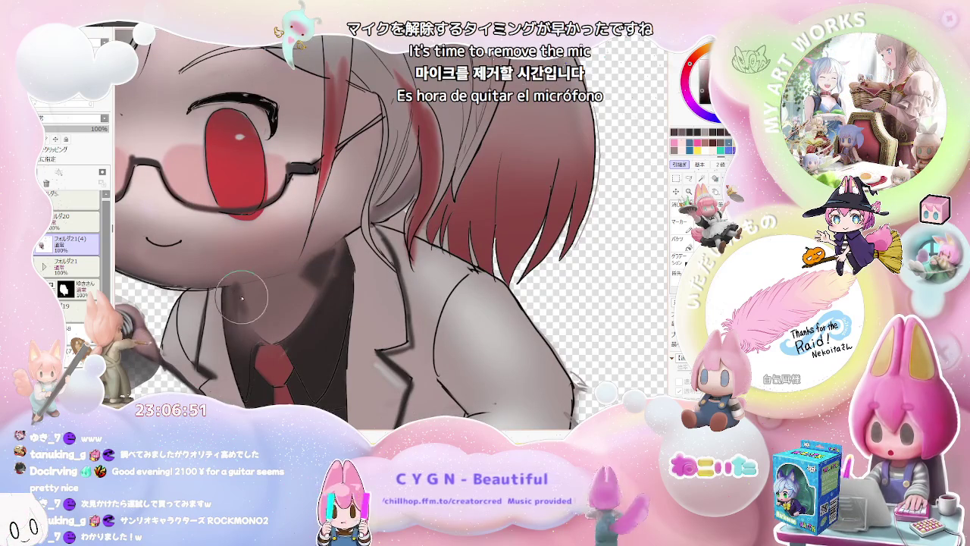
{"action": "scroll", "coordinate": [262, 325], "scroll_direction": "down", "scroll_amount": 2}
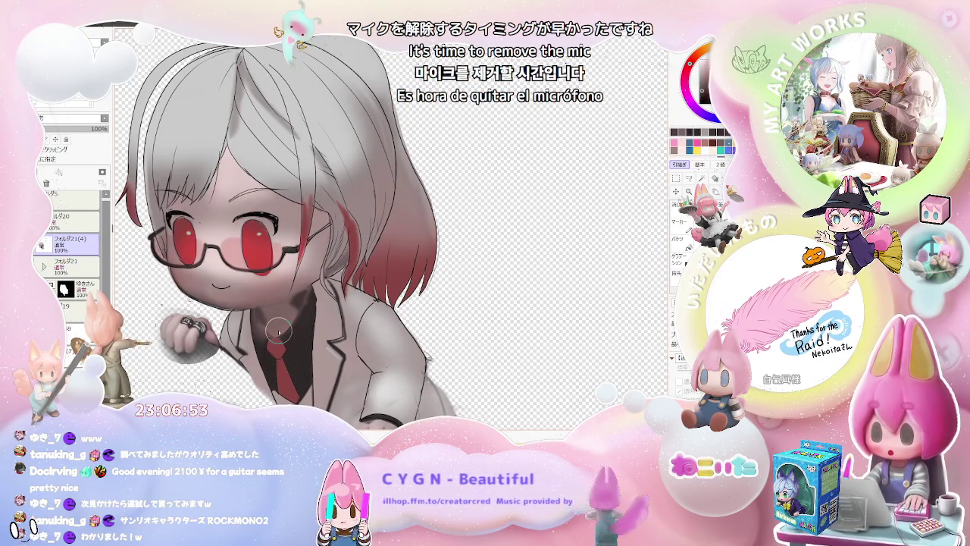
{"action": "scroll", "coordinate": [279, 331], "scroll_direction": "down", "scroll_amount": 1}
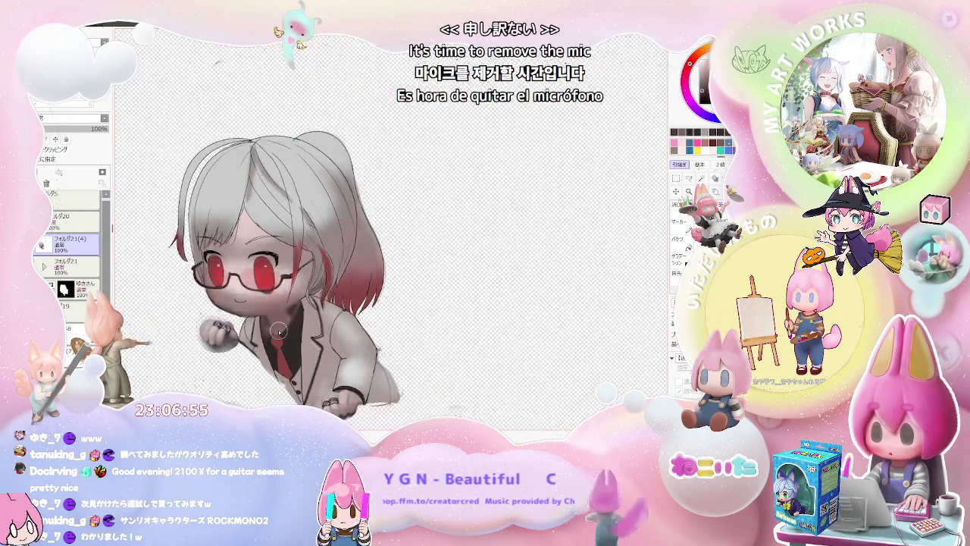
{"action": "scroll", "coordinate": [279, 331], "scroll_direction": "down", "scroll_amount": 1}
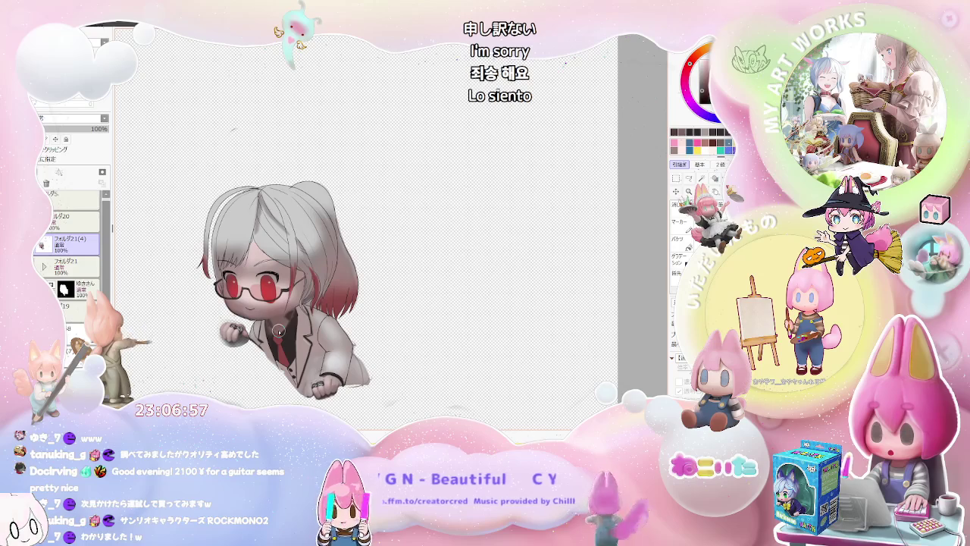
{"action": "scroll", "coordinate": [279, 331], "scroll_direction": "up", "scroll_amount": 2}
{"action": "scroll", "coordinate": [280, 332], "scroll_direction": "up", "scroll_amount": 2}
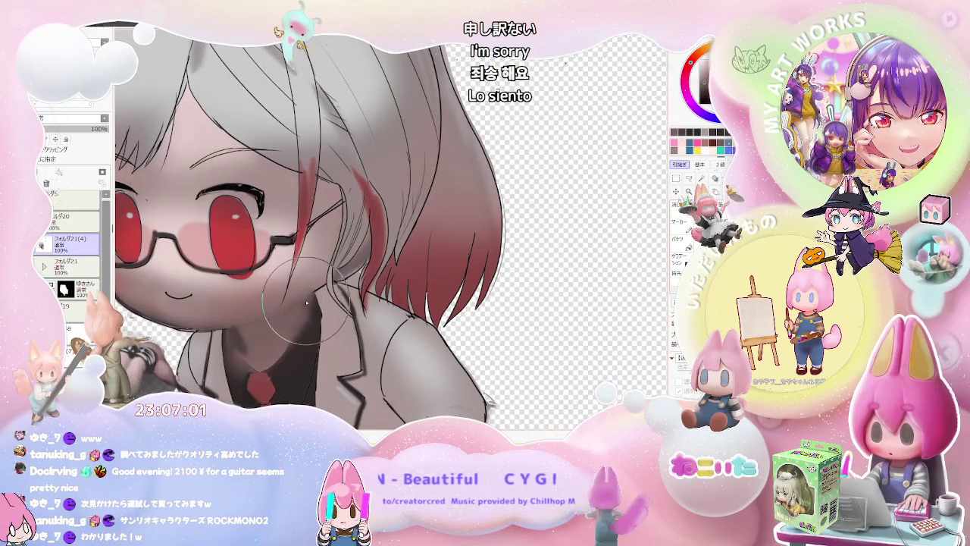
{"action": "scroll", "coordinate": [292, 328], "scroll_direction": "down", "scroll_amount": 2}
{"action": "scroll", "coordinate": [295, 333], "scroll_direction": "down", "scroll_amount": 1}
{"action": "scroll", "coordinate": [300, 338], "scroll_direction": "down", "scroll_amount": 1}
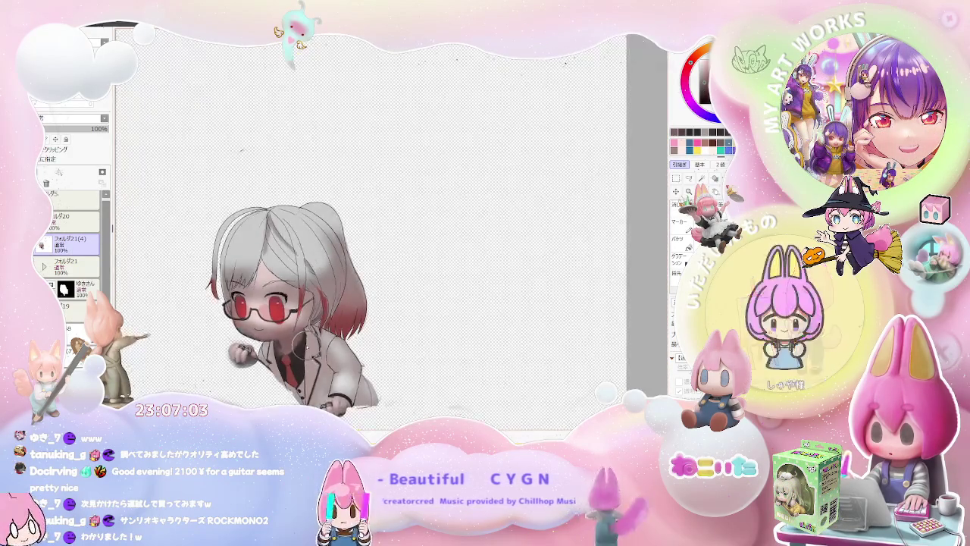
{"action": "scroll", "coordinate": [306, 346], "scroll_direction": "down", "scroll_amount": 1}
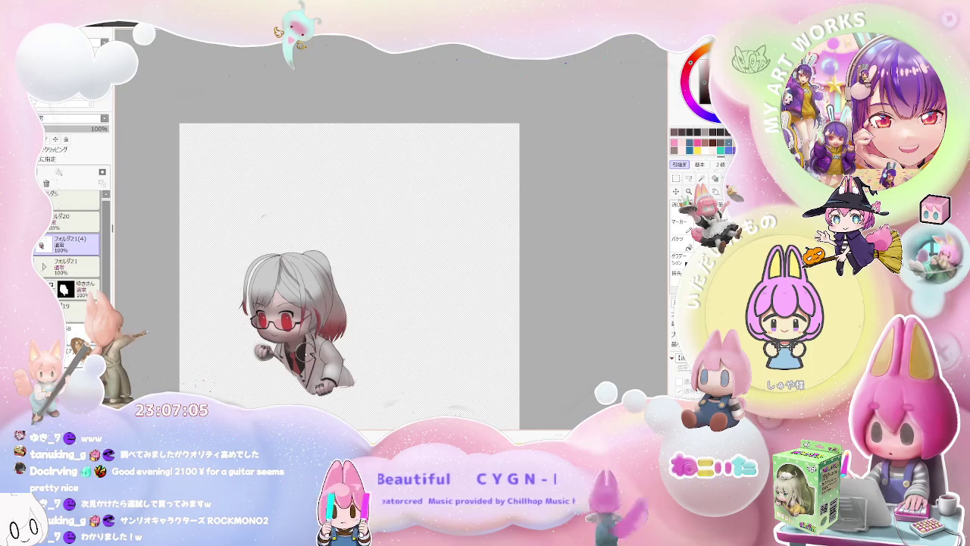
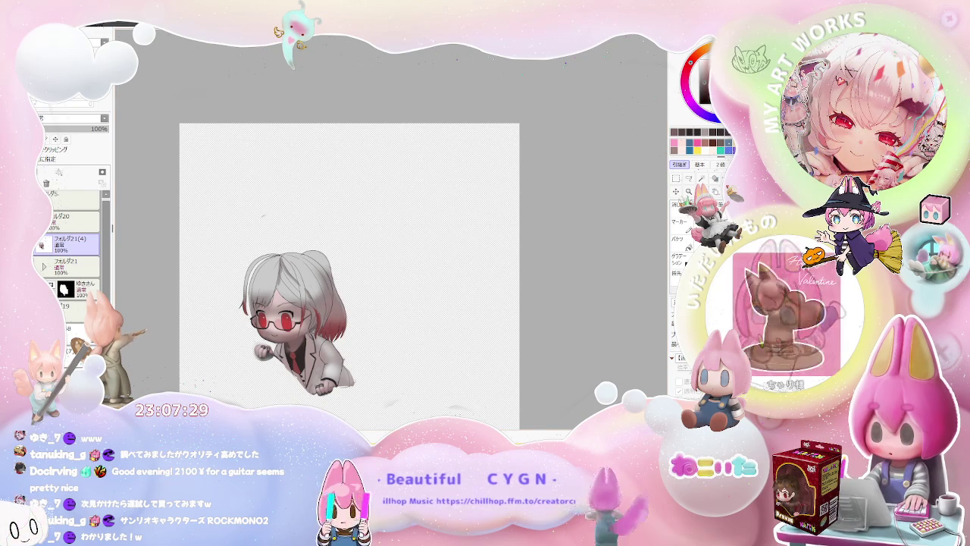
- Add a dark shading stroke along the chibi girl's neck shadow
{"action": "scroll", "coordinate": [303, 318], "scroll_direction": "up", "scroll_amount": 2}
{"action": "scroll", "coordinate": [304, 318], "scroll_direction": "up", "scroll_amount": 2}
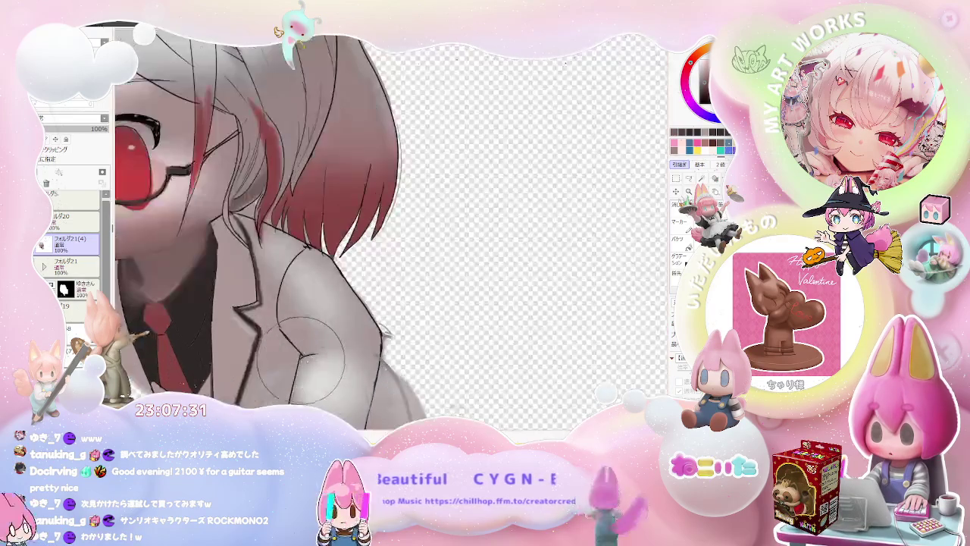
{"action": "scroll", "coordinate": [303, 319], "scroll_direction": "down", "scroll_amount": 3}
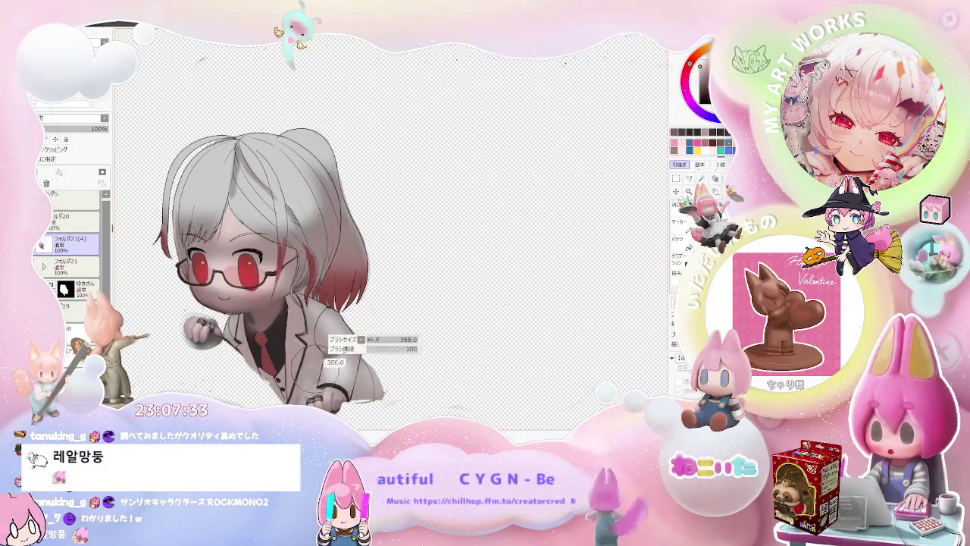
{"action": "scroll", "coordinate": [341, 356], "scroll_direction": "up", "scroll_amount": 1}
{"action": "scroll", "coordinate": [322, 356], "scroll_direction": "up", "scroll_amount": 1}
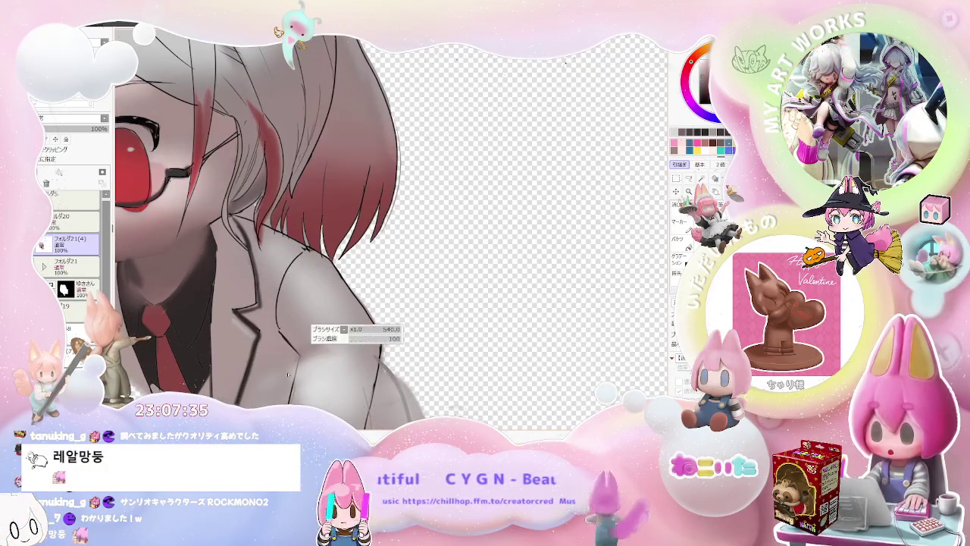
{"action": "scroll", "coordinate": [286, 390], "scroll_direction": "down", "scroll_amount": 1}
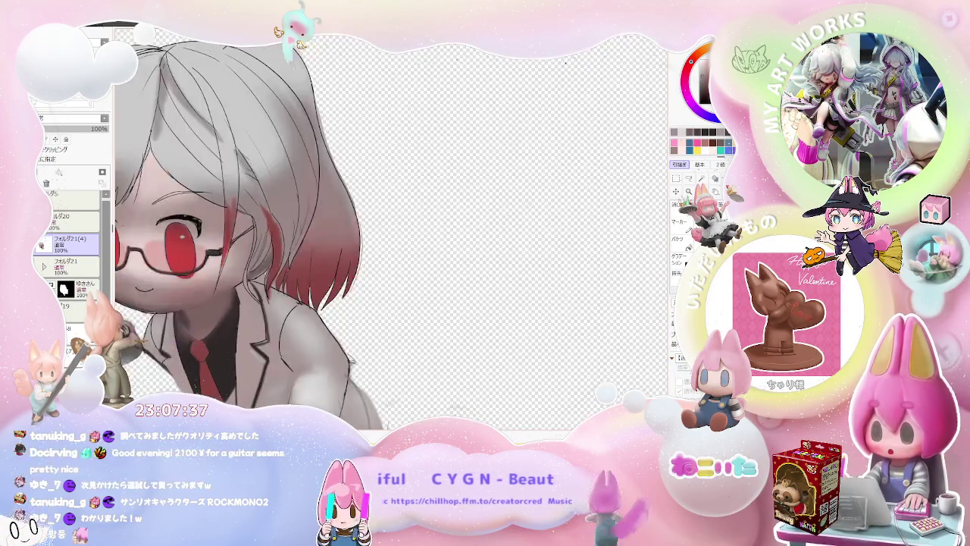
{"action": "scroll", "coordinate": [286, 383], "scroll_direction": "down", "scroll_amount": 1}
{"action": "scroll", "coordinate": [285, 372], "scroll_direction": "up", "scroll_amount": 1}
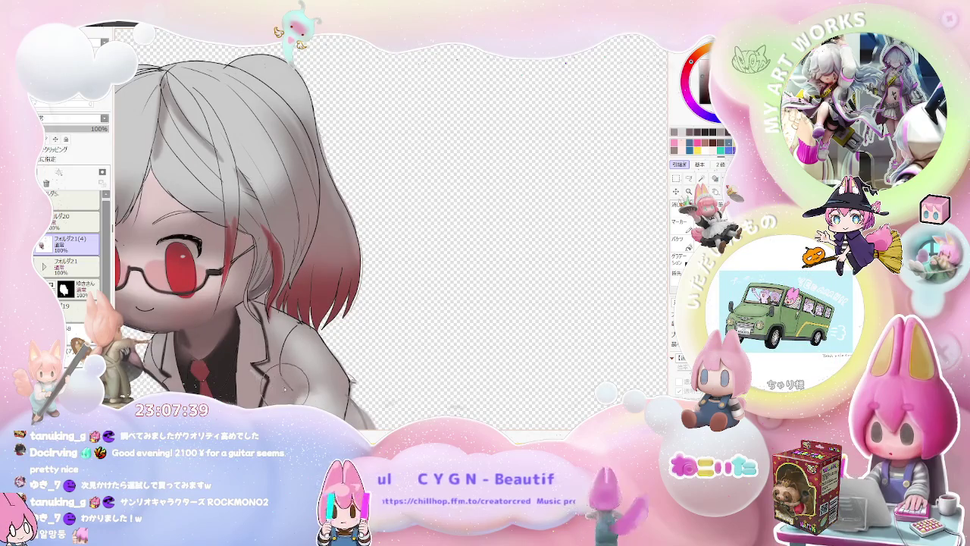
{"action": "scroll", "coordinate": [285, 377], "scroll_direction": "down", "scroll_amount": 1}
{"action": "scroll", "coordinate": [346, 384], "scroll_direction": "down", "scroll_amount": 1}
{"action": "scroll", "coordinate": [346, 387], "scroll_direction": "up", "scroll_amount": 1}
{"action": "scroll", "coordinate": [346, 387], "scroll_direction": "up", "scroll_amount": 2}
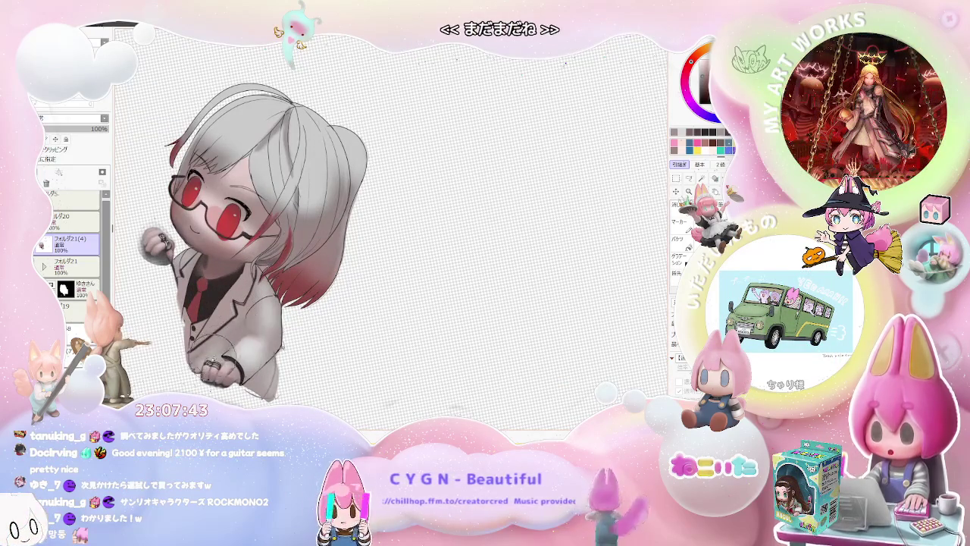
{"action": "scroll", "coordinate": [234, 338], "scroll_direction": "down", "scroll_amount": 1}
{"action": "scroll", "coordinate": [234, 338], "scroll_direction": "down", "scroll_amount": 1}
{"action": "scroll", "coordinate": [242, 330], "scroll_direction": "up", "scroll_amount": 1}
{"action": "scroll", "coordinate": [251, 322], "scroll_direction": "up", "scroll_amount": 2}
{"action": "scroll", "coordinate": [251, 325], "scroll_direction": "up", "scroll_amount": 1}
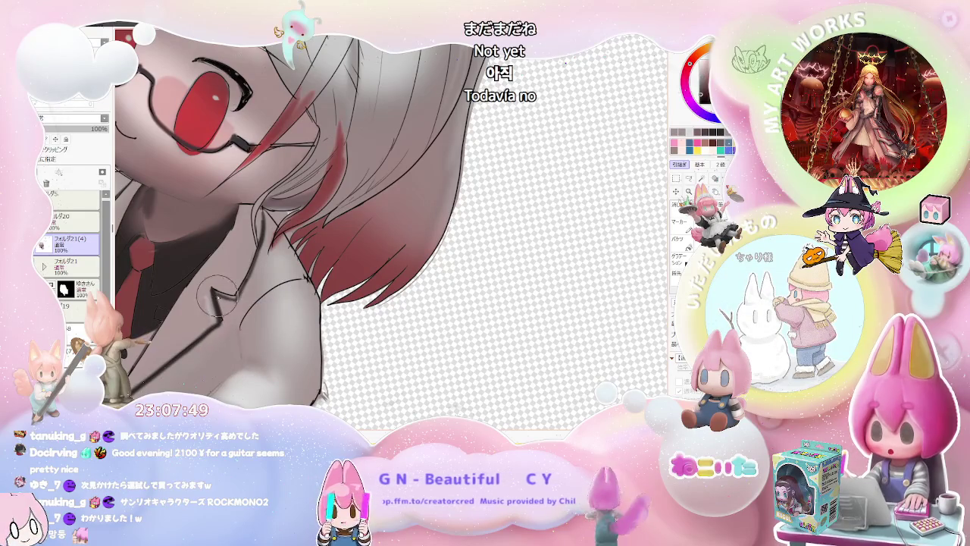
{"action": "left_click_drag", "start_coordinate": [238, 334], "coordinate": [240, 351]}
- Brush soft grey shading across the jacket chest
{"action": "scroll", "coordinate": [258, 356], "scroll_direction": "down", "scroll_amount": 1}
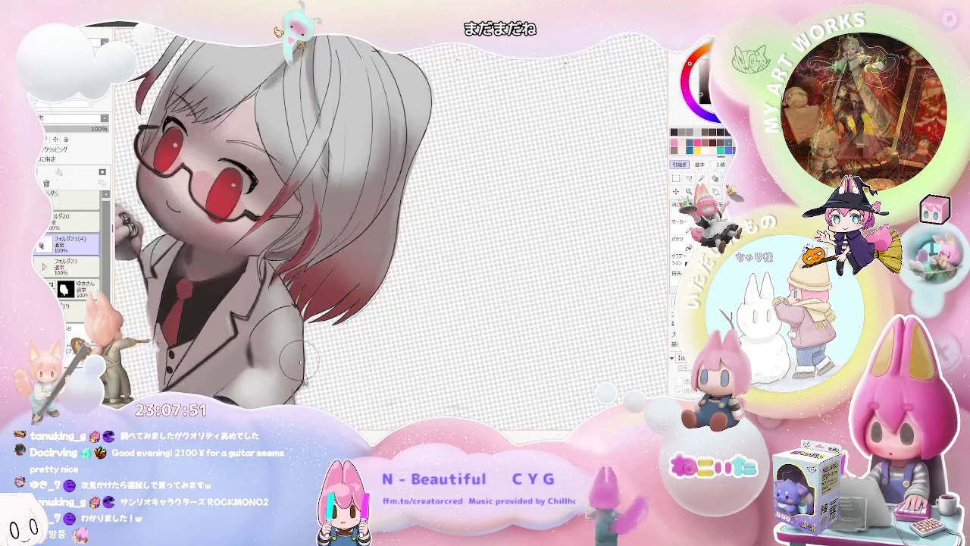
{"action": "scroll", "coordinate": [311, 369], "scroll_direction": "down", "scroll_amount": 1}
{"action": "scroll", "coordinate": [311, 369], "scroll_direction": "up", "scroll_amount": 1}
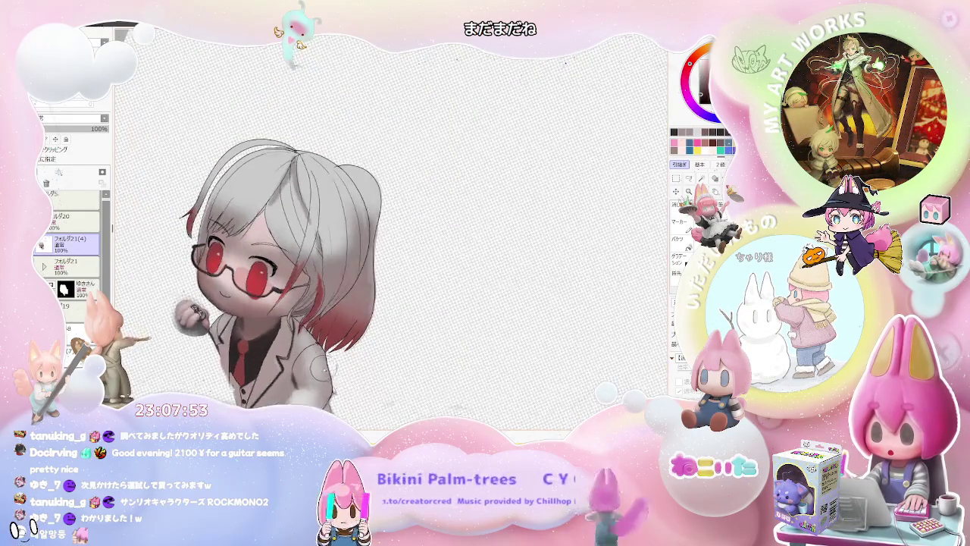
{"action": "scroll", "coordinate": [310, 369], "scroll_direction": "up", "scroll_amount": 2}
{"action": "scroll", "coordinate": [307, 356], "scroll_direction": "up", "scroll_amount": 1}
{"action": "left_click_drag", "start_coordinate": [371, 243], "coordinate": [319, 292]}
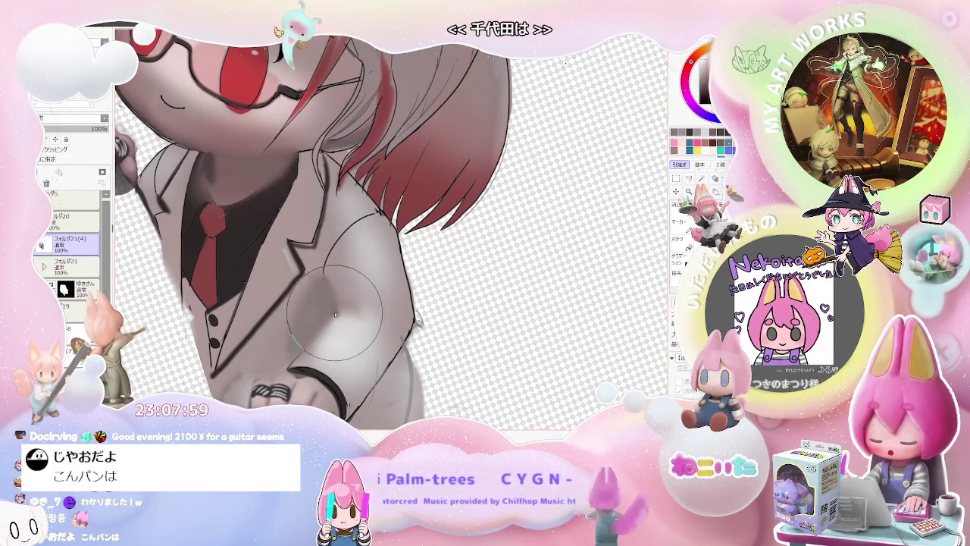
- Rotate the canvas view to work on the figure at an angle
{"action": "scroll", "coordinate": [317, 350], "scroll_direction": "down", "scroll_amount": 1}
{"action": "scroll", "coordinate": [315, 348], "scroll_direction": "up", "scroll_amount": 2}
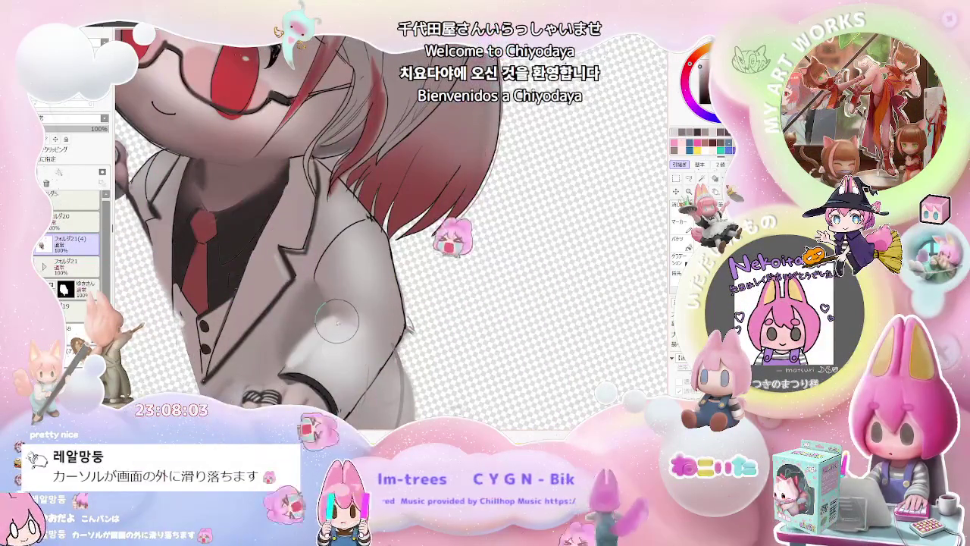
{"action": "scroll", "coordinate": [310, 355], "scroll_direction": "down", "scroll_amount": 3}
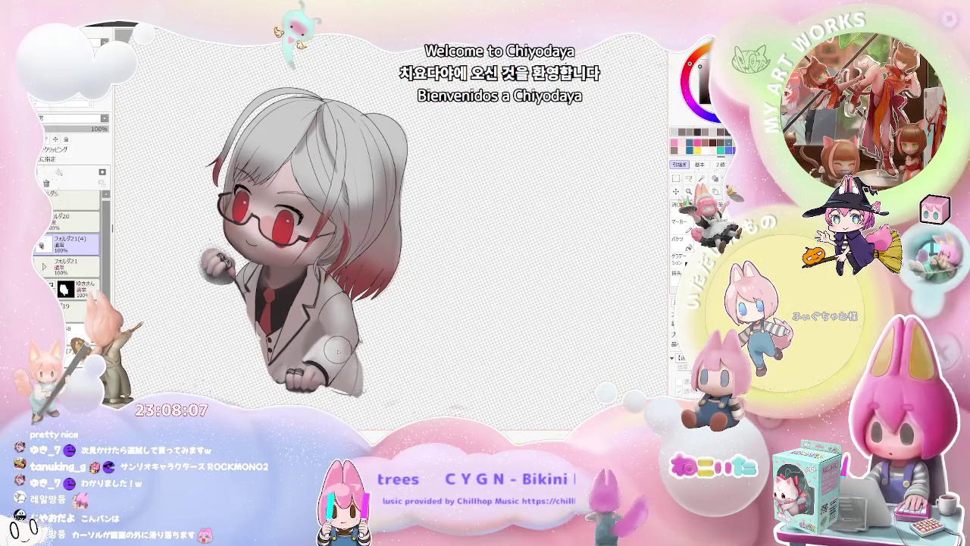
{"action": "scroll", "coordinate": [340, 349], "scroll_direction": "up", "scroll_amount": 2}
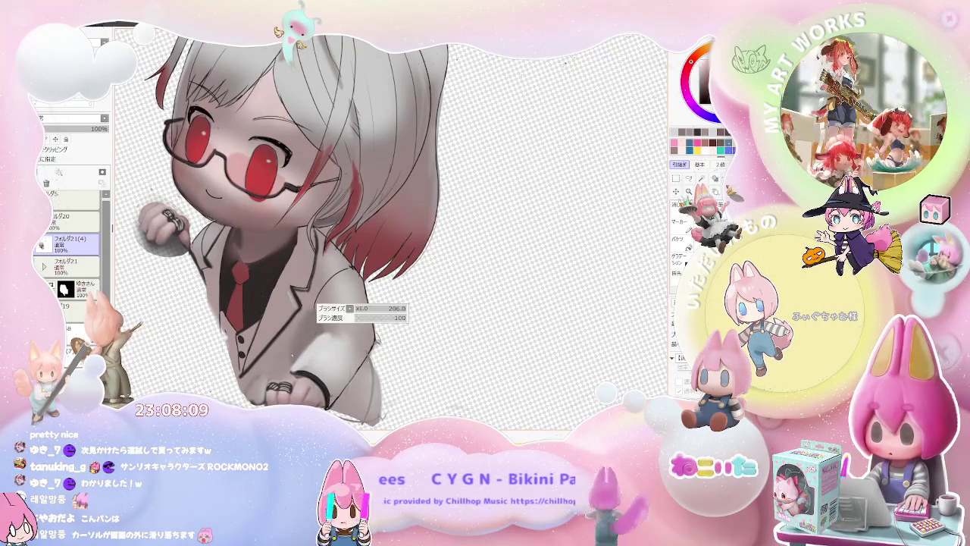
{"action": "scroll", "coordinate": [298, 346], "scroll_direction": "down", "scroll_amount": 3}
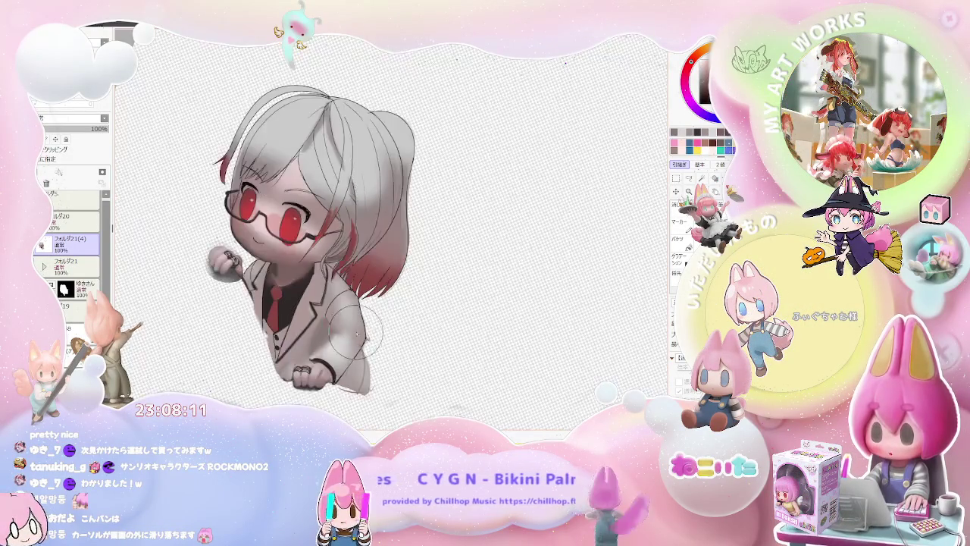
{"action": "key", "text": "End"}
{"action": "key", "text": "End"}
{"action": "key", "text": "End"}
{"action": "key", "text": "End"}
{"action": "key", "text": "End"}
{"action": "key", "text": "End"}
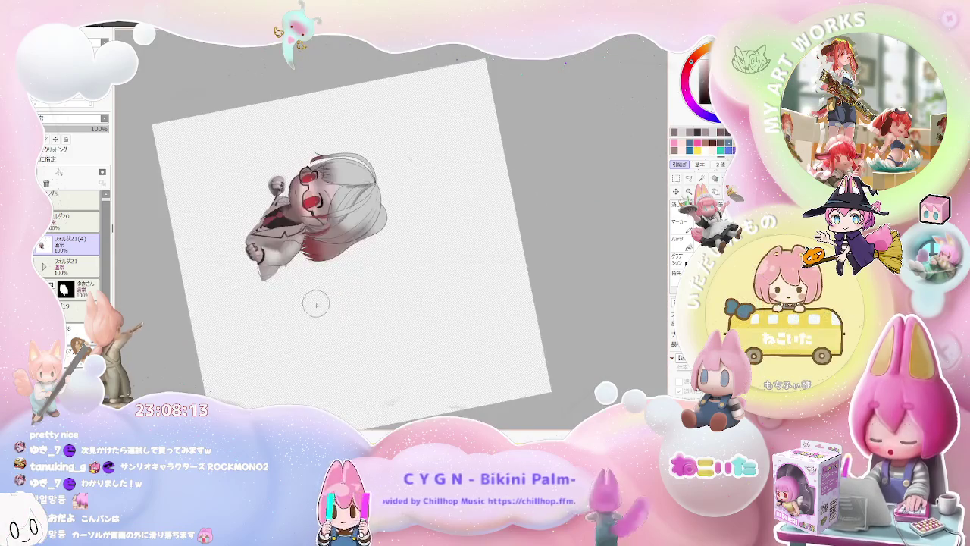
{"action": "scroll", "coordinate": [271, 240], "scroll_direction": "up", "scroll_amount": 2}
{"action": "scroll", "coordinate": [271, 240], "scroll_direction": "up", "scroll_amount": 2}
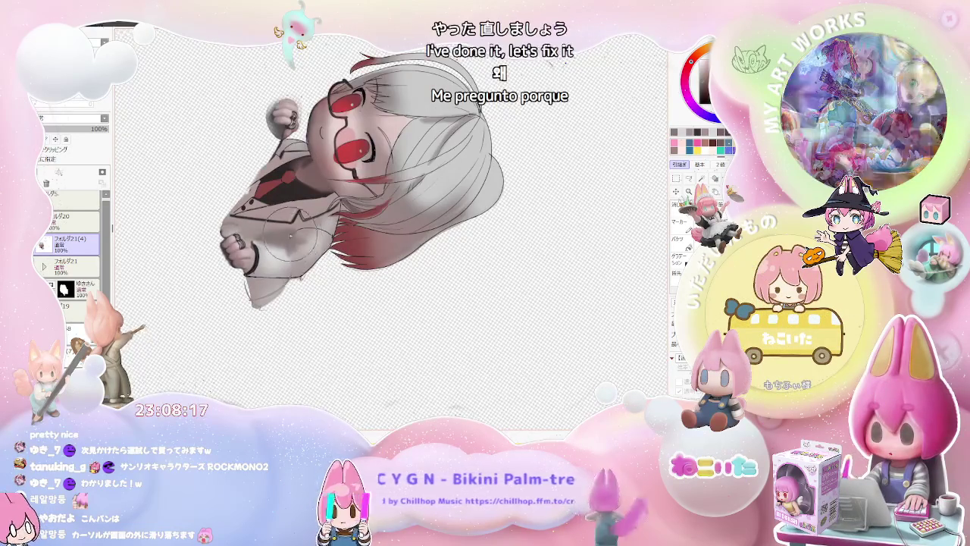
{"action": "scroll", "coordinate": [288, 250], "scroll_direction": "up", "scroll_amount": 2}
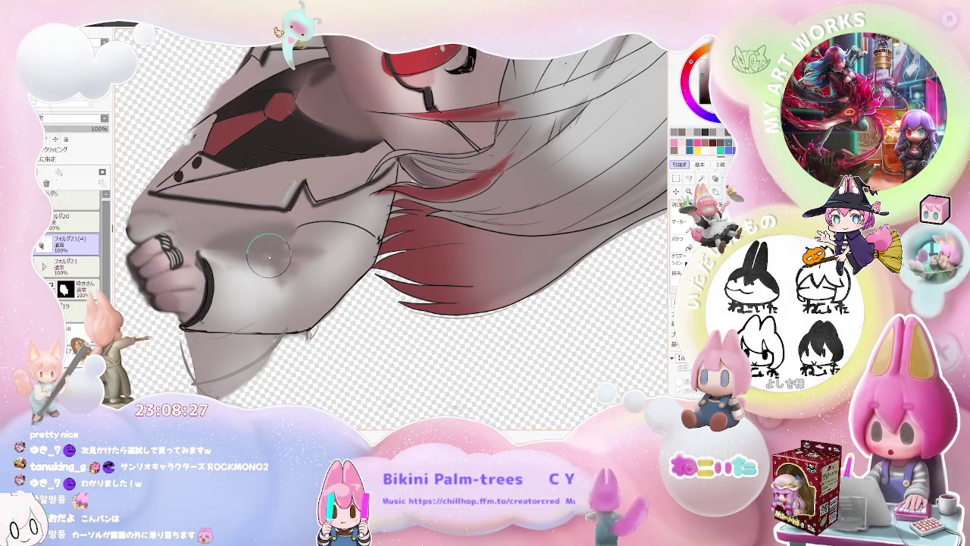
{"action": "scroll", "coordinate": [269, 257], "scroll_direction": "down", "scroll_amount": 2}
{"action": "scroll", "coordinate": [306, 295], "scroll_direction": "down", "scroll_amount": 1}
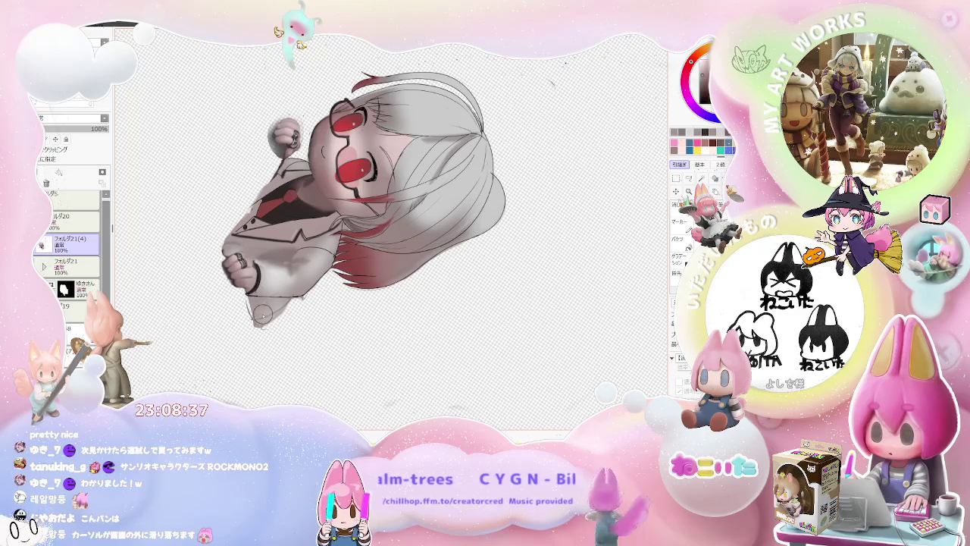
{"action": "left_click_drag", "start_coordinate": [262, 314], "coordinate": [332, 369]}
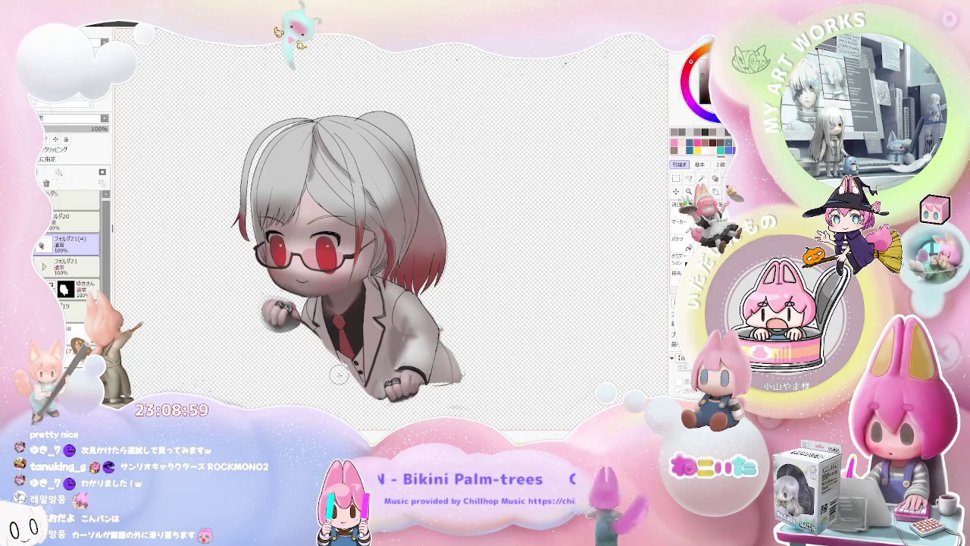
- Deepen the grey shadows in the lower jacket sleeve folds, zooming in and back out
{"action": "scroll", "coordinate": [329, 324], "scroll_direction": "up", "scroll_amount": 3}
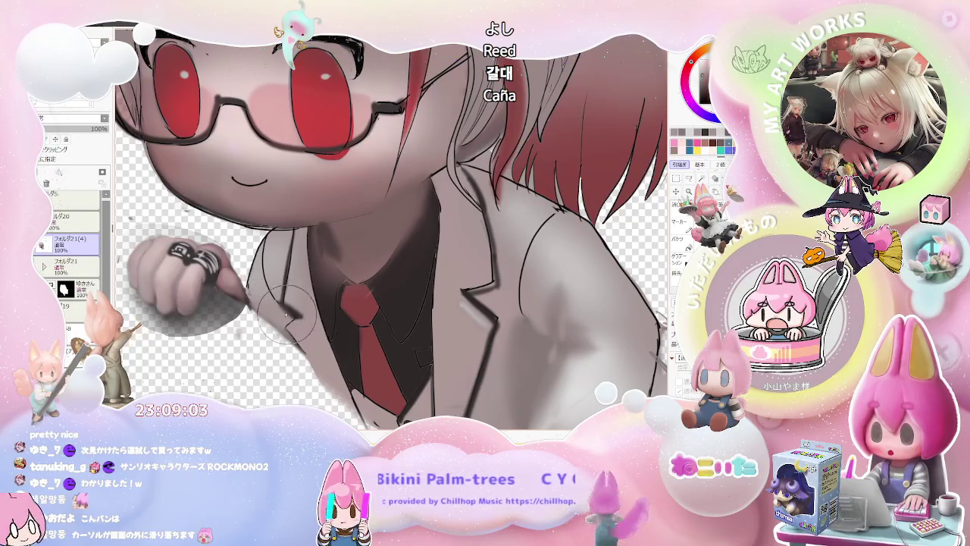
{"action": "scroll", "coordinate": [269, 295], "scroll_direction": "down", "scroll_amount": 3}
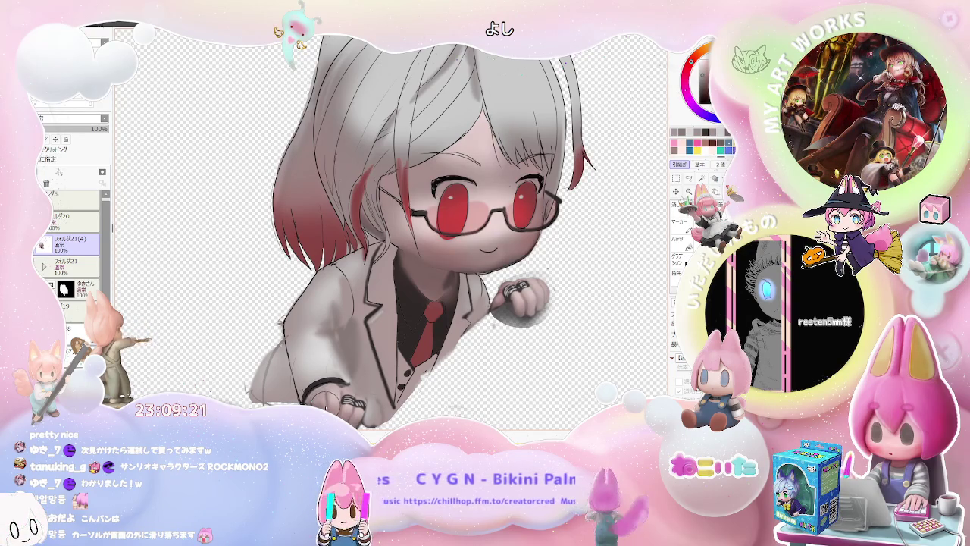
{"action": "scroll", "coordinate": [328, 407], "scroll_direction": "up", "scroll_amount": 1}
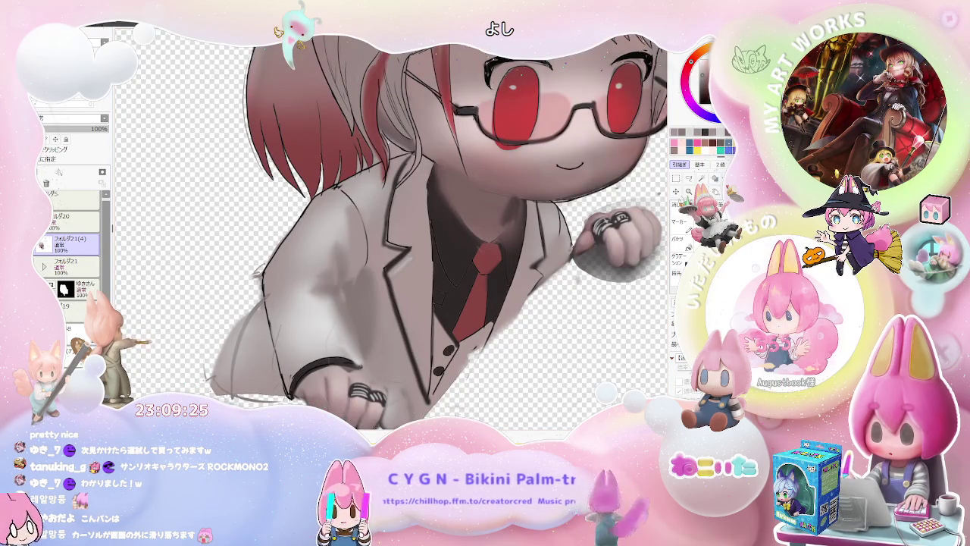
{"action": "scroll", "coordinate": [273, 390], "scroll_direction": "up", "scroll_amount": 1}
{"action": "scroll", "coordinate": [257, 379], "scroll_direction": "up", "scroll_amount": 1}
{"action": "scroll", "coordinate": [258, 349], "scroll_direction": "down", "scroll_amount": 2}
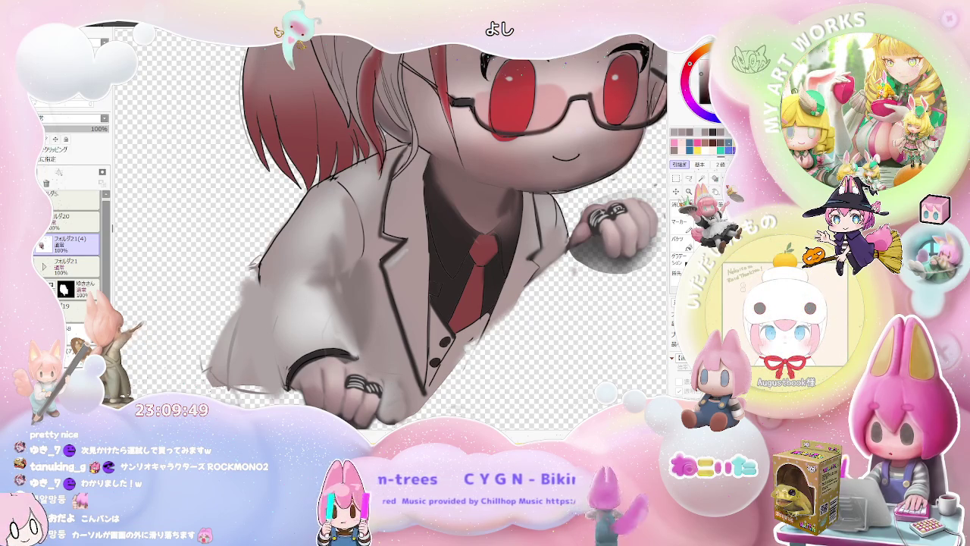
{"action": "key", "text": "ctrl+plus"}
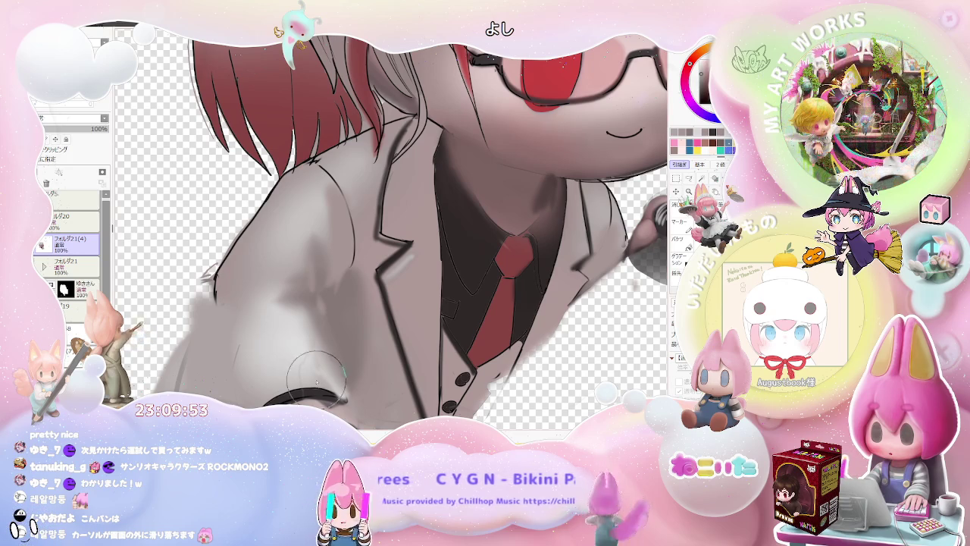
{"action": "key", "text": "ctrl+minus"}
{"action": "key", "text": "ctrl+minus"}
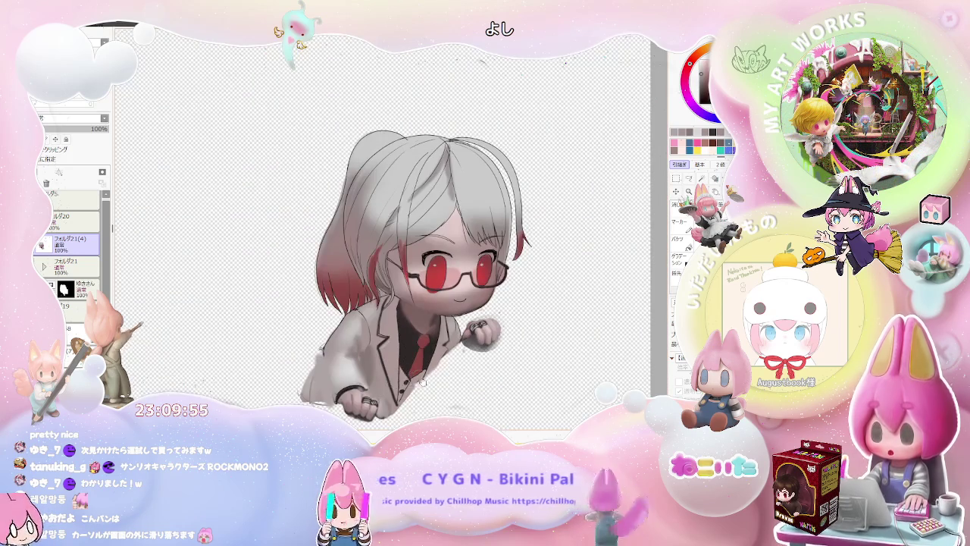
- Paint over the dark cuff outline in grey
{"action": "key", "text": "Delete"}
{"action": "scroll", "coordinate": [332, 328], "scroll_direction": "up", "scroll_amount": 2}
{"action": "scroll", "coordinate": [318, 339], "scroll_direction": "up", "scroll_amount": 2}
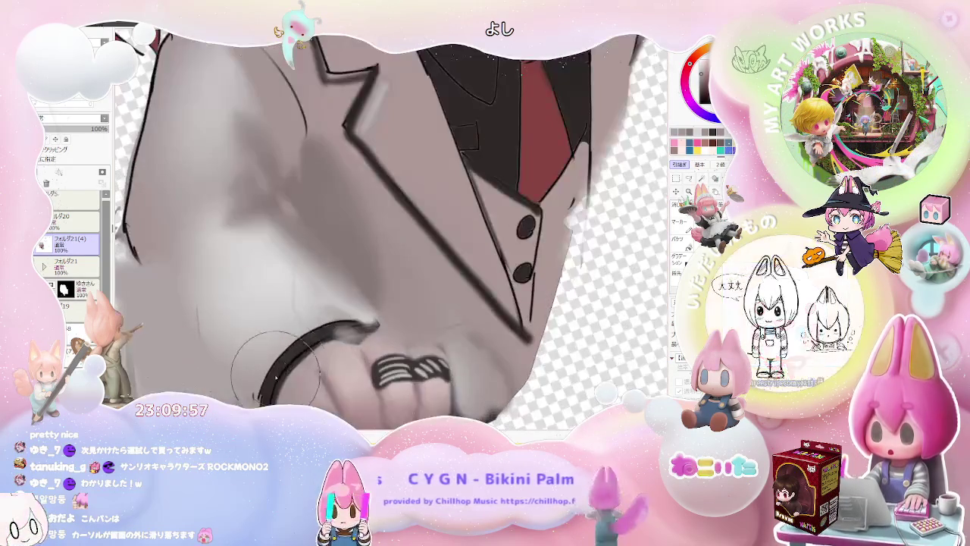
{"action": "left_click_drag", "start_coordinate": [321, 333], "coordinate": [261, 390]}
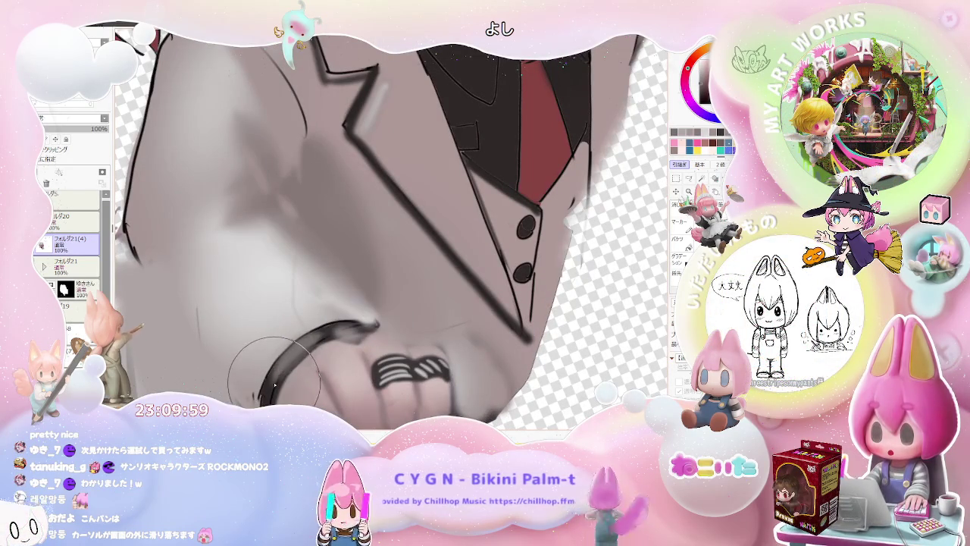
{"action": "left_click_drag", "start_coordinate": [303, 346], "coordinate": [362, 329]}
- Reframe the view on the jacket and hand, then paint darker grey on the left sleeve
{"action": "scroll", "coordinate": [362, 330], "scroll_direction": "down", "scroll_amount": 2}
{"action": "scroll", "coordinate": [356, 337], "scroll_direction": "down", "scroll_amount": 1}
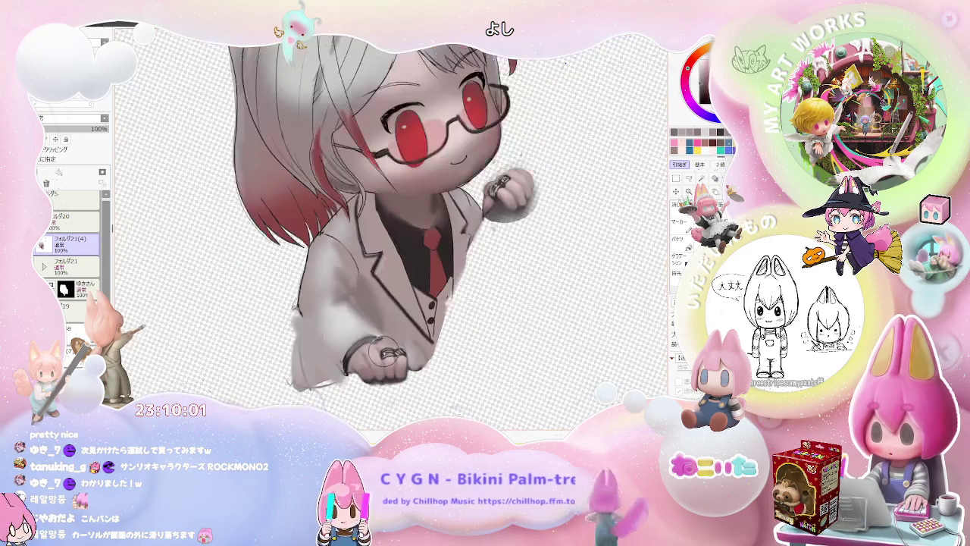
{"action": "scroll", "coordinate": [345, 348], "scroll_direction": "up", "scroll_amount": 2}
{"action": "scroll", "coordinate": [337, 362], "scroll_direction": "up", "scroll_amount": 1}
{"action": "scroll", "coordinate": [336, 362], "scroll_direction": "up", "scroll_amount": 1}
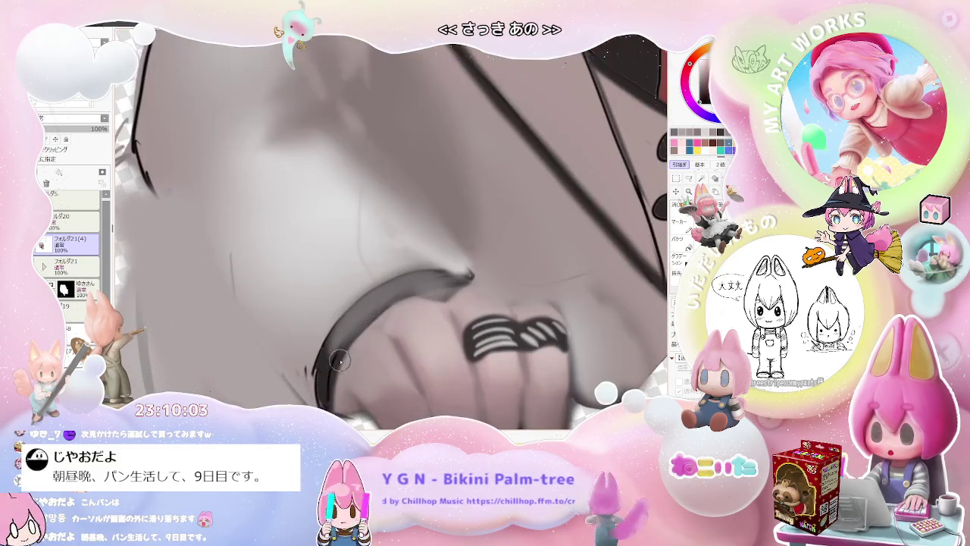
{"action": "scroll", "coordinate": [458, 303], "scroll_direction": "down", "scroll_amount": 2}
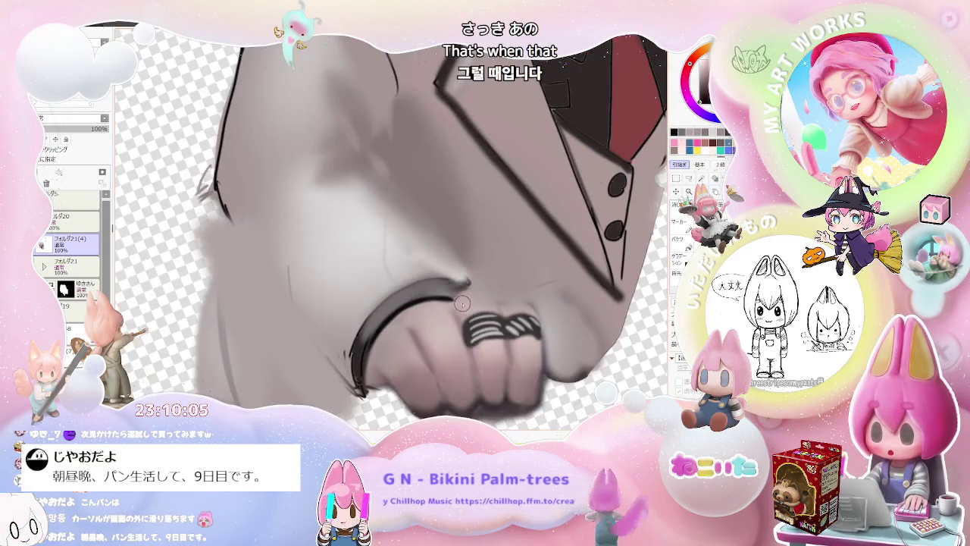
{"action": "scroll", "coordinate": [472, 309], "scroll_direction": "up", "scroll_amount": 1}
{"action": "scroll", "coordinate": [470, 308], "scroll_direction": "down", "scroll_amount": 2}
{"action": "scroll", "coordinate": [466, 318], "scroll_direction": "down", "scroll_amount": 1}
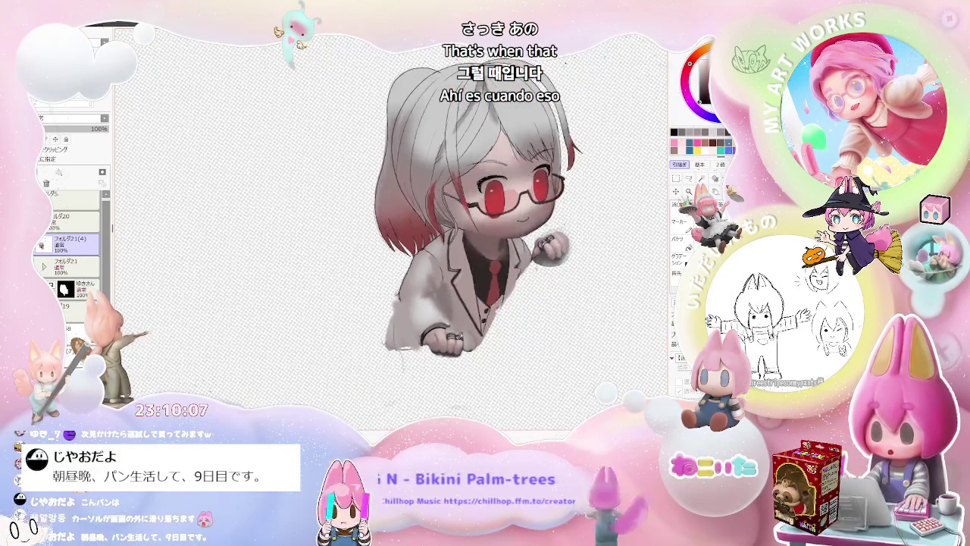
{"action": "scroll", "coordinate": [463, 331], "scroll_direction": "up", "scroll_amount": 1}
{"action": "scroll", "coordinate": [341, 342], "scroll_direction": "up", "scroll_amount": 2}
{"action": "scroll", "coordinate": [318, 303], "scroll_direction": "up", "scroll_amount": 2}
{"action": "scroll", "coordinate": [299, 250], "scroll_direction": "up", "scroll_amount": 1}
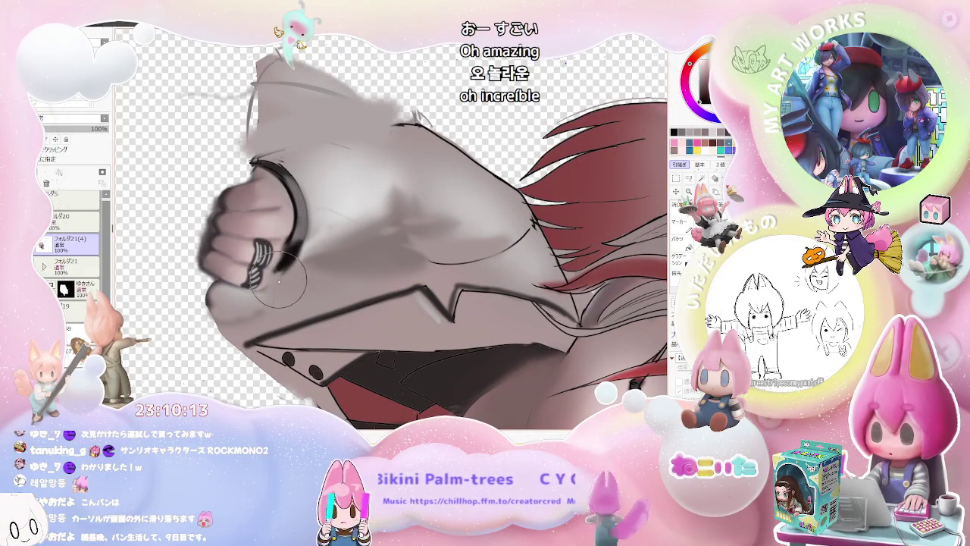
{"action": "scroll", "coordinate": [302, 248], "scroll_direction": "down", "scroll_amount": 1}
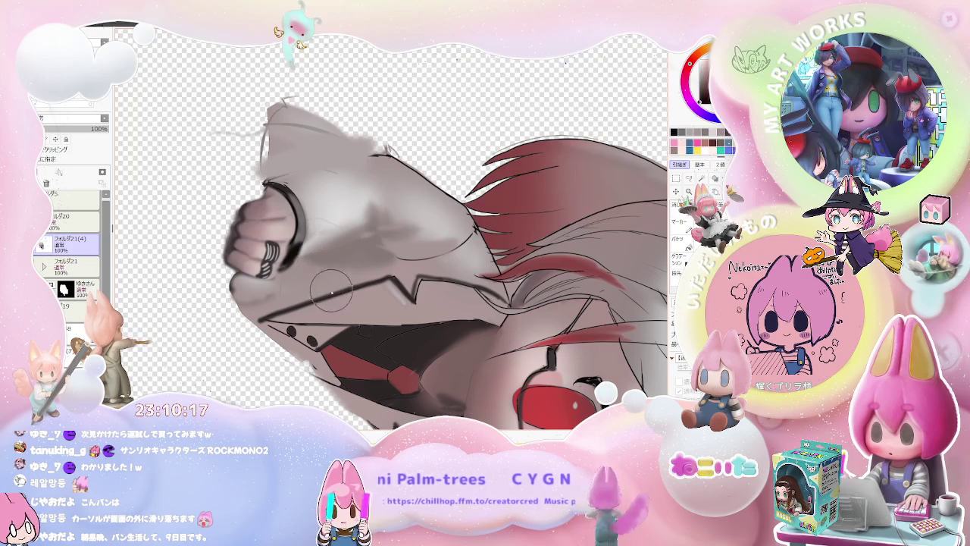
{"action": "mouse_move", "coordinate": [345, 314]}
{"action": "left_mouse_down"}
{"action": "mouse_move", "coordinate": [415, 318]}
{"action": "mouse_move", "coordinate": [374, 334]}
{"action": "left_mouse_up"}
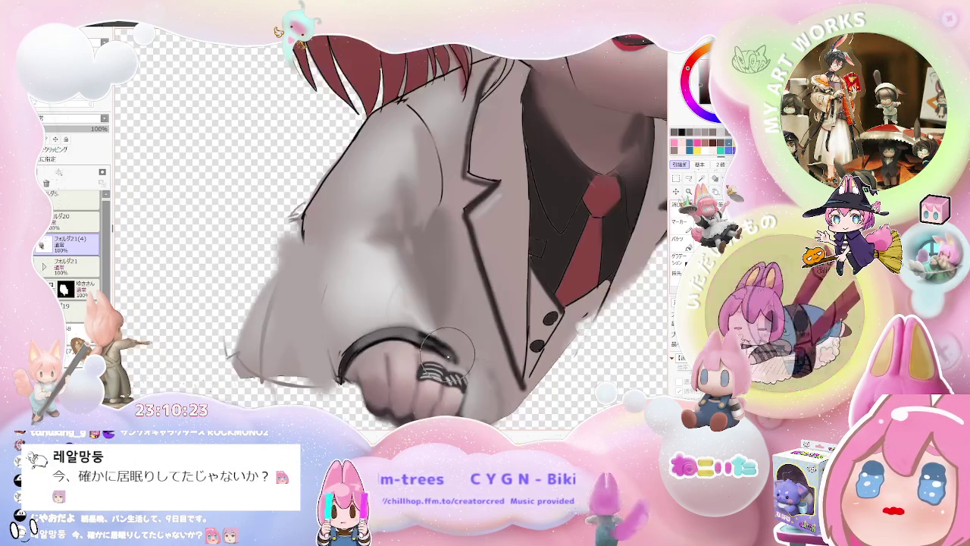
{"action": "mouse_move", "coordinate": [447, 350]}
{"action": "left_mouse_down"}
{"action": "mouse_move", "coordinate": [460, 368]}
{"action": "mouse_move", "coordinate": [260, 345]}
{"action": "left_mouse_up"}
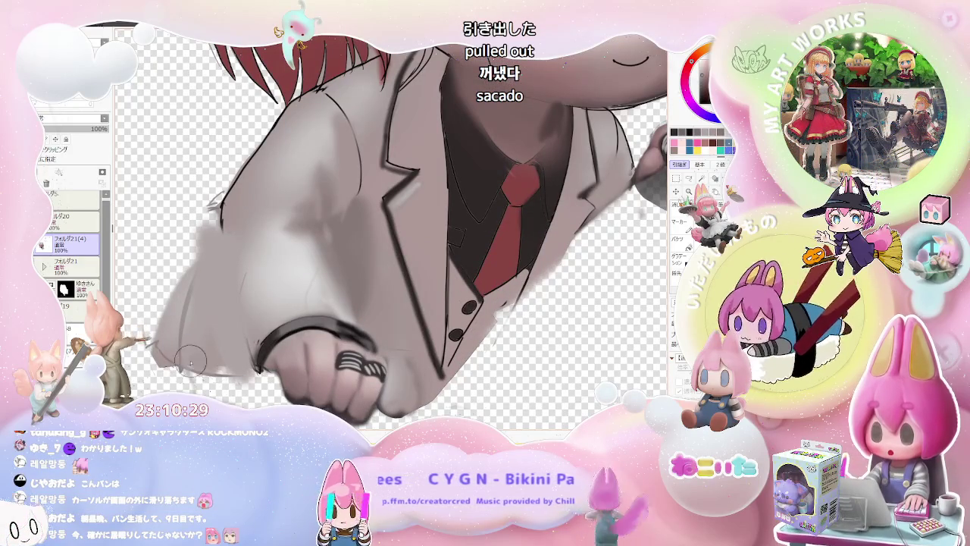
{"action": "left_click_drag", "start_coordinate": [238, 372], "coordinate": [455, 356]}
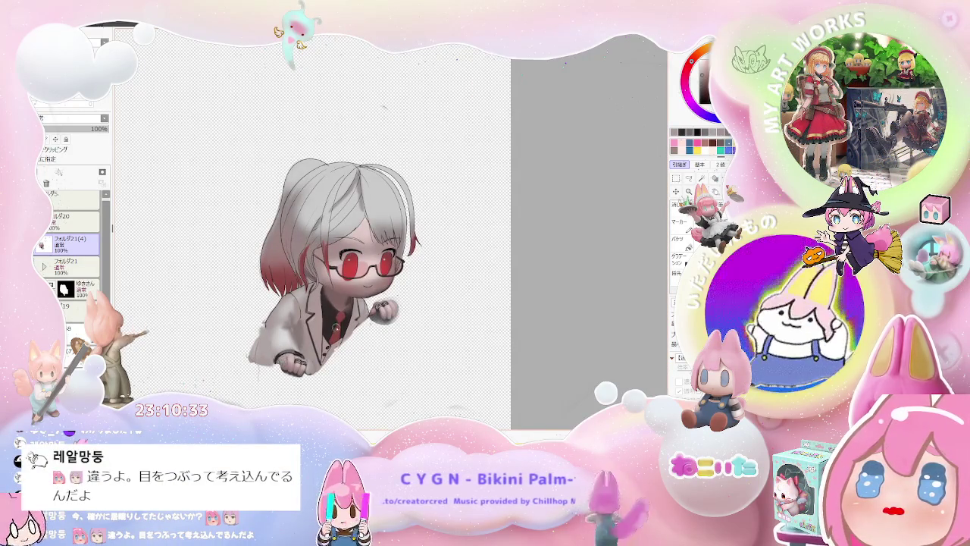
{"action": "scroll", "coordinate": [247, 347], "scroll_direction": "up", "scroll_amount": 2}
{"action": "scroll", "coordinate": [247, 348], "scroll_direction": "up", "scroll_amount": 2}
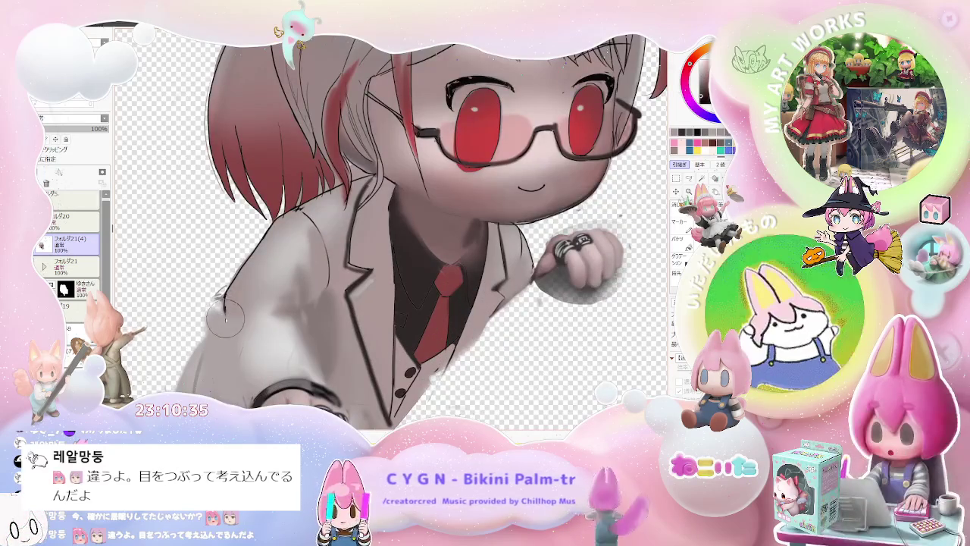
{"action": "left_click_drag", "start_coordinate": [225, 379], "coordinate": [221, 345]}
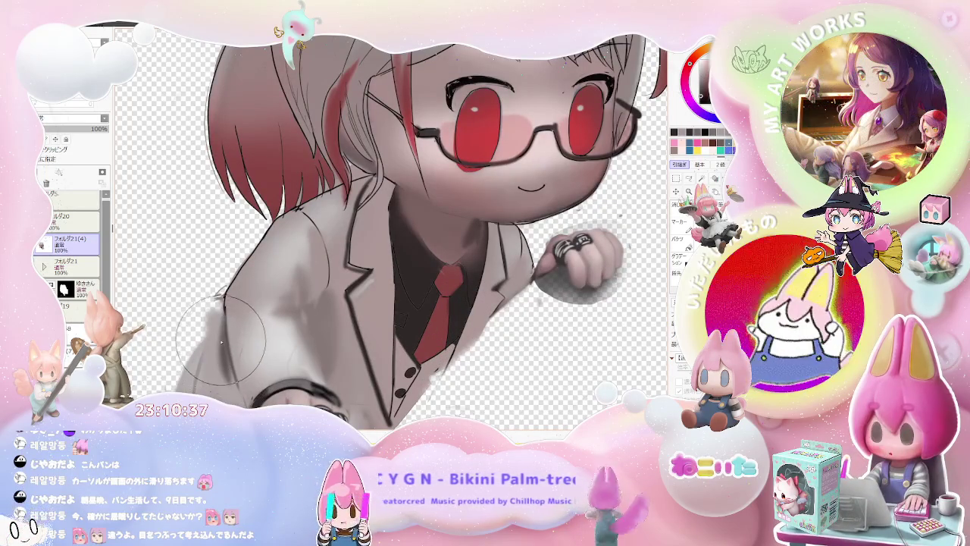
- With brush size 46 and a mirrored view, extend the grey sleeve below the lower fist
{"action": "scroll", "coordinate": [248, 400], "scroll_direction": "down", "scroll_amount": 4}
{"action": "scroll", "coordinate": [351, 322], "scroll_direction": "down", "scroll_amount": 1}
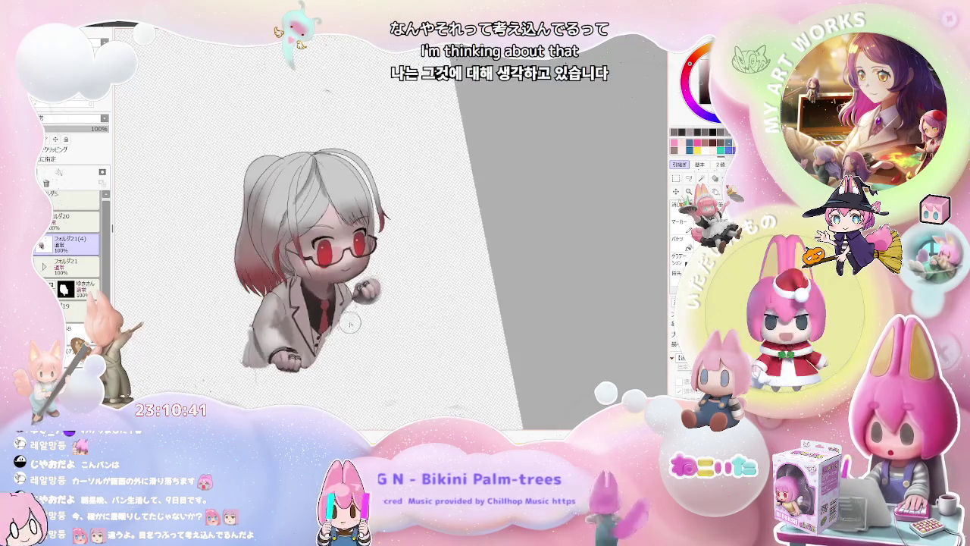
{"action": "scroll", "coordinate": [280, 379], "scroll_direction": "up", "scroll_amount": 3}
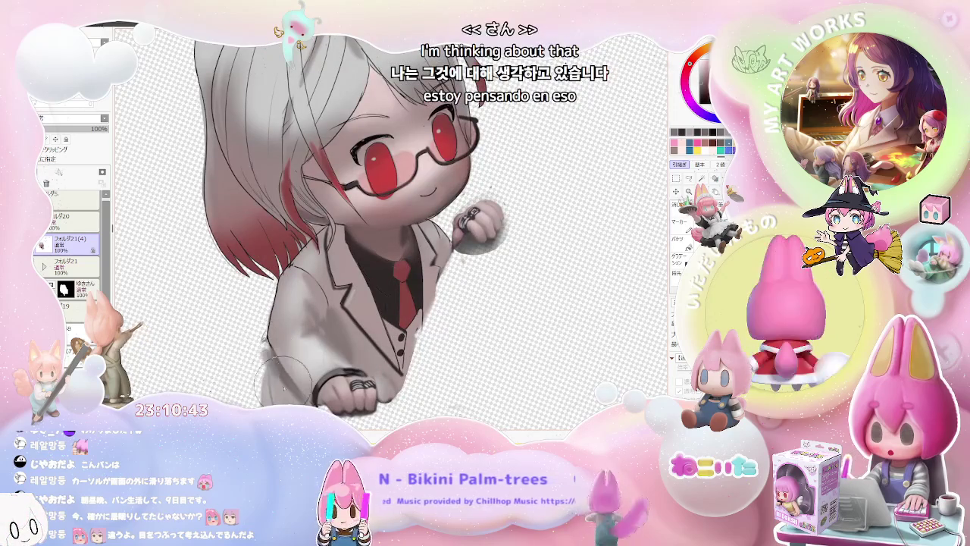
{"action": "scroll", "coordinate": [273, 362], "scroll_direction": "down", "scroll_amount": 2}
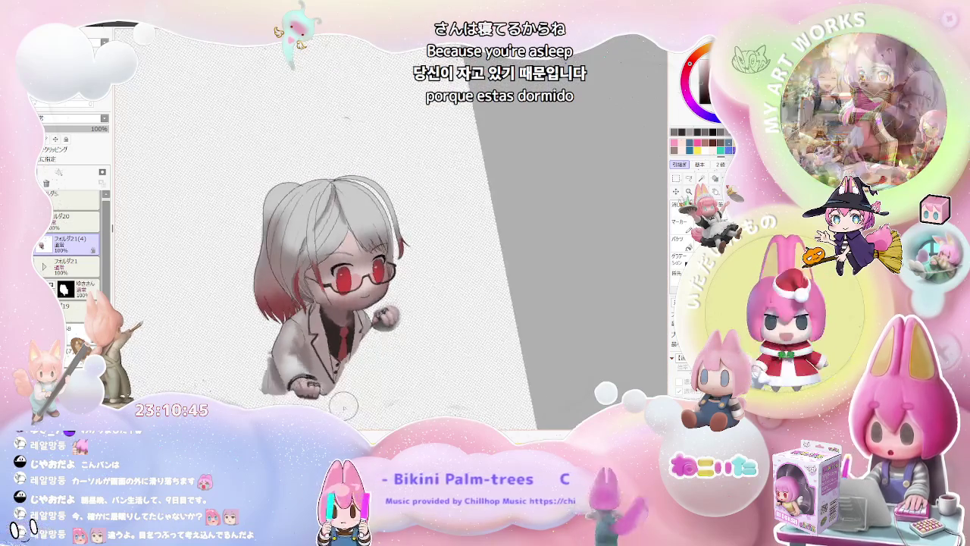
{"action": "scroll", "coordinate": [286, 391], "scroll_direction": "up", "scroll_amount": 2}
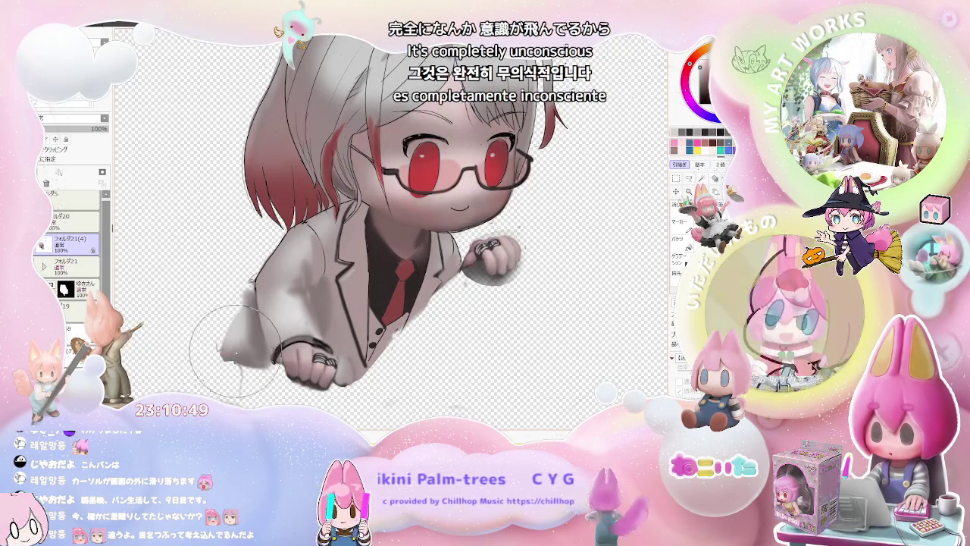
{"action": "left_click_drag", "start_coordinate": [251, 356], "coordinate": [236, 339]}
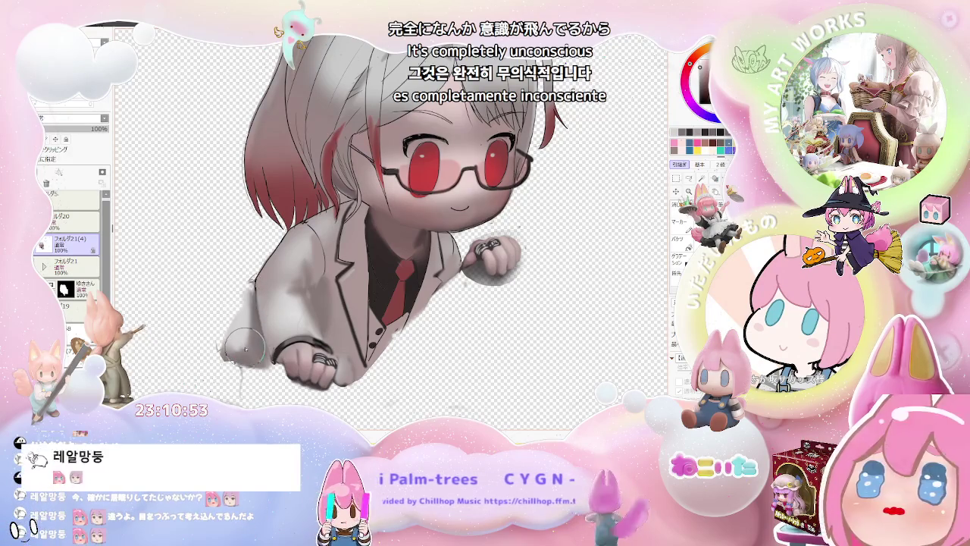
{"action": "scroll", "coordinate": [260, 348], "scroll_direction": "down", "scroll_amount": 1}
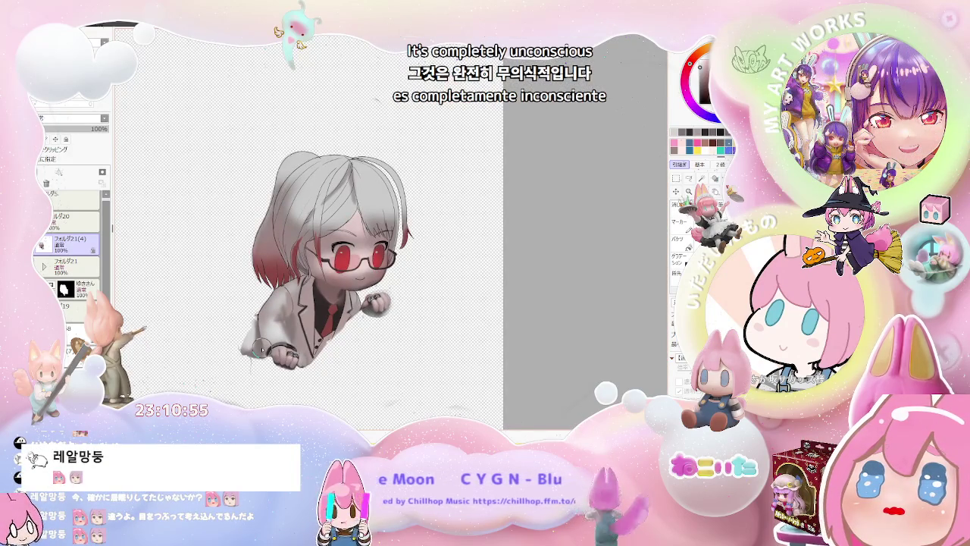
{"action": "key", "text": "h"}
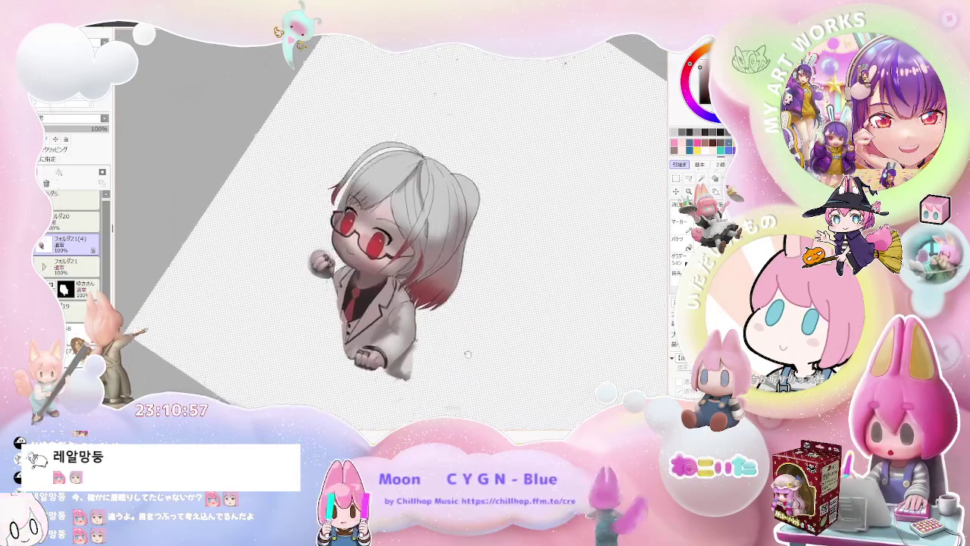
{"action": "scroll", "coordinate": [262, 341], "scroll_direction": "up", "scroll_amount": 3}
{"action": "left_click_drag", "start_coordinate": [261, 360], "coordinate": [303, 312]}
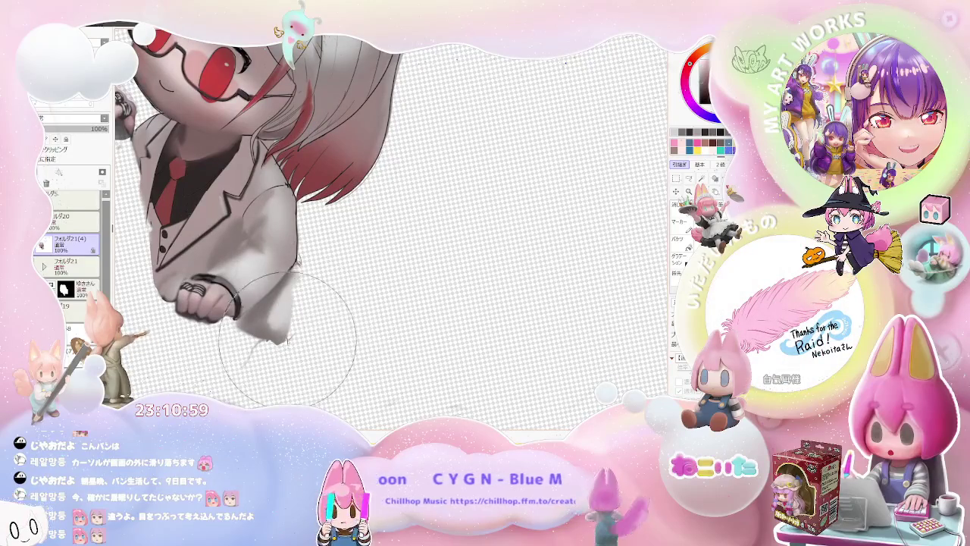
- Adjust the brush size and rotate the canvas view clockwise
{"action": "key", "text": "bracketleft"}
{"action": "key", "text": "bracketleft"}
{"action": "key", "text": "bracketleft"}
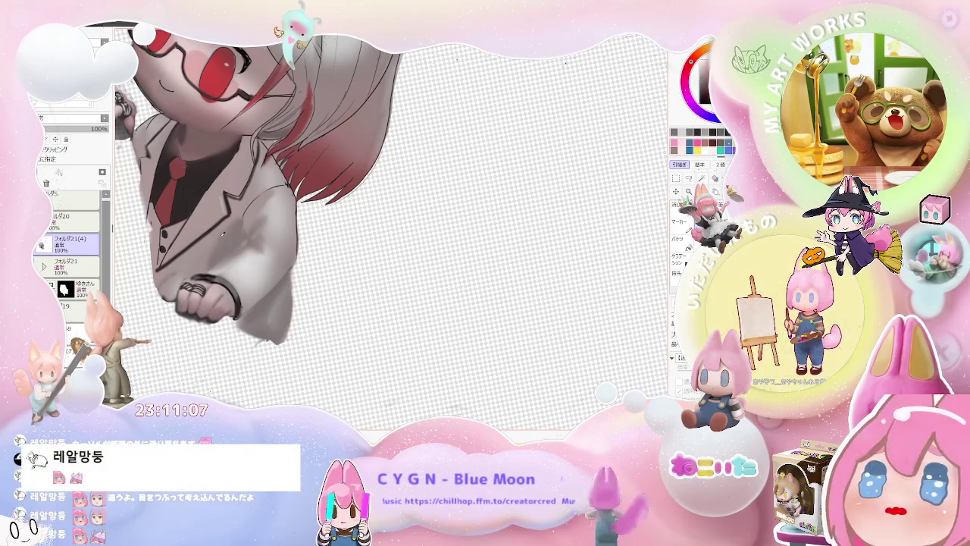
{"action": "key", "text": "bracketright"}
{"action": "key", "text": "bracketright"}
{"action": "key", "text": "bracketright"}
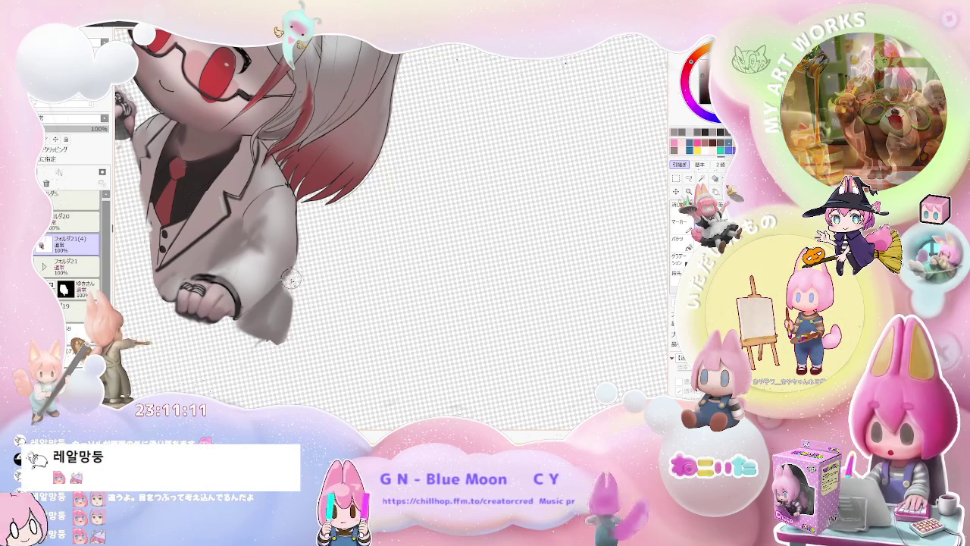
{"action": "scroll", "coordinate": [289, 288], "scroll_direction": "down", "scroll_amount": 2}
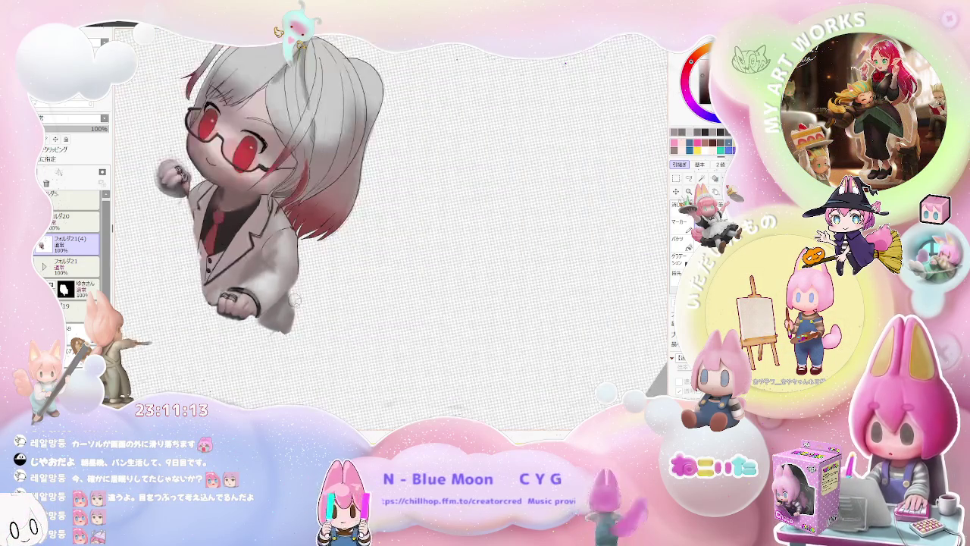
{"action": "scroll", "coordinate": [289, 288], "scroll_direction": "down", "scroll_amount": 1}
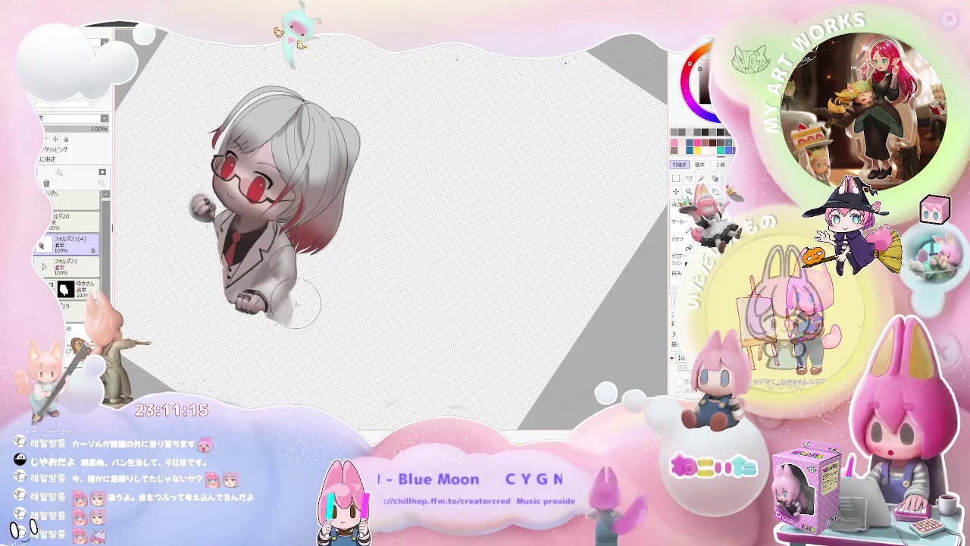
{"action": "scroll", "coordinate": [292, 309], "scroll_direction": "up", "scroll_amount": 1}
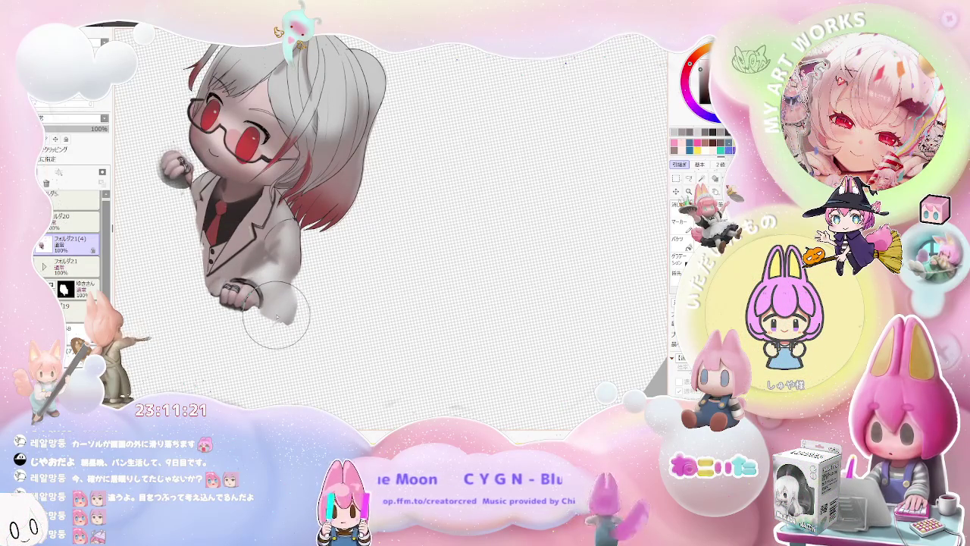
{"action": "scroll", "coordinate": [276, 313], "scroll_direction": "down", "scroll_amount": 1}
{"action": "scroll", "coordinate": [273, 311], "scroll_direction": "up", "scroll_amount": 1}
{"action": "scroll", "coordinate": [280, 318], "scroll_direction": "up", "scroll_amount": 1}
{"action": "scroll", "coordinate": [288, 334], "scroll_direction": "up", "scroll_amount": 2}
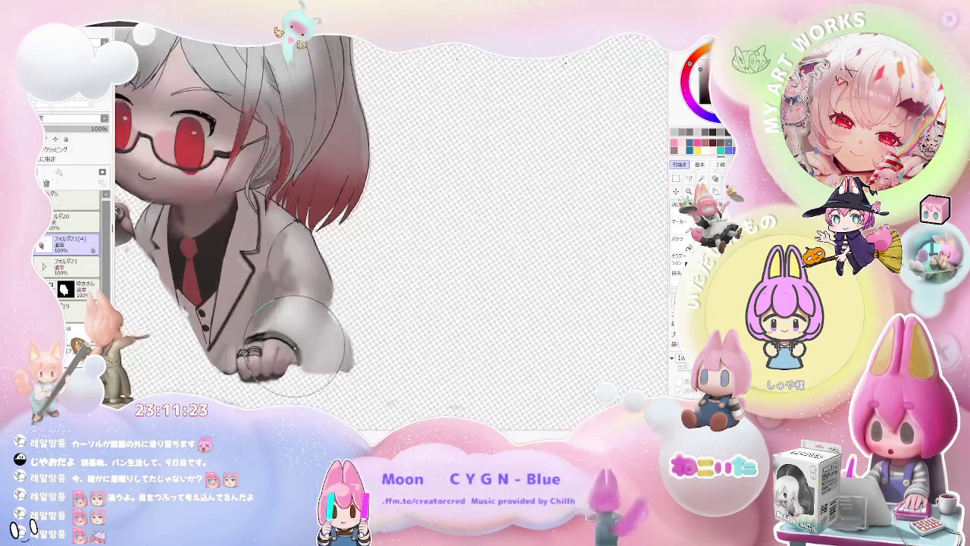
{"action": "key", "text": "bracketleft"}
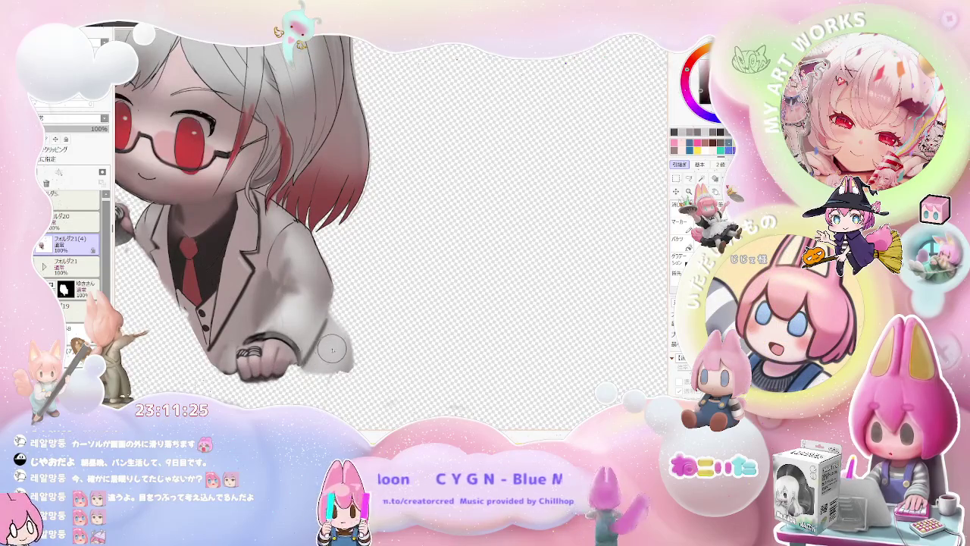
{"action": "key", "text": "End"}
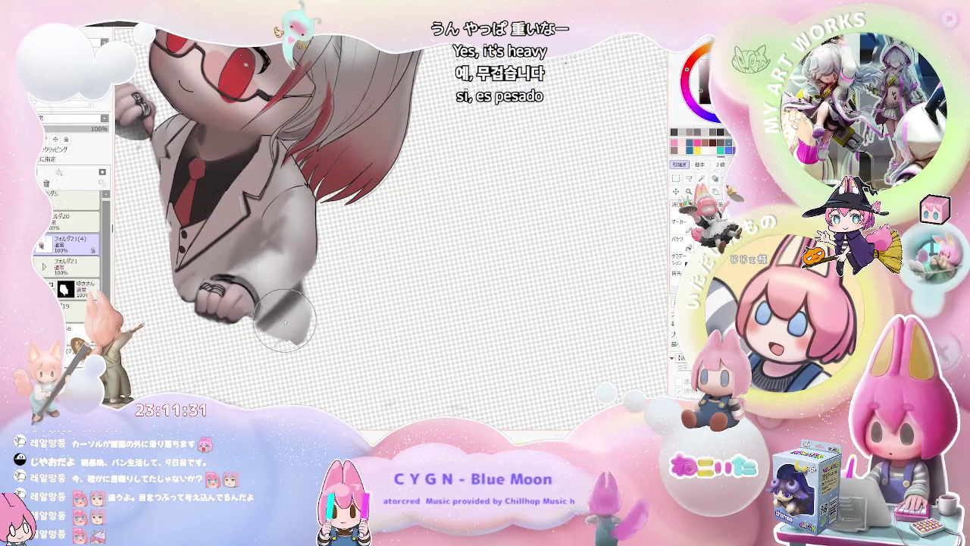
- Blend grey shading around the wrist, finishing with brush size 11
{"action": "key", "text": "]"}
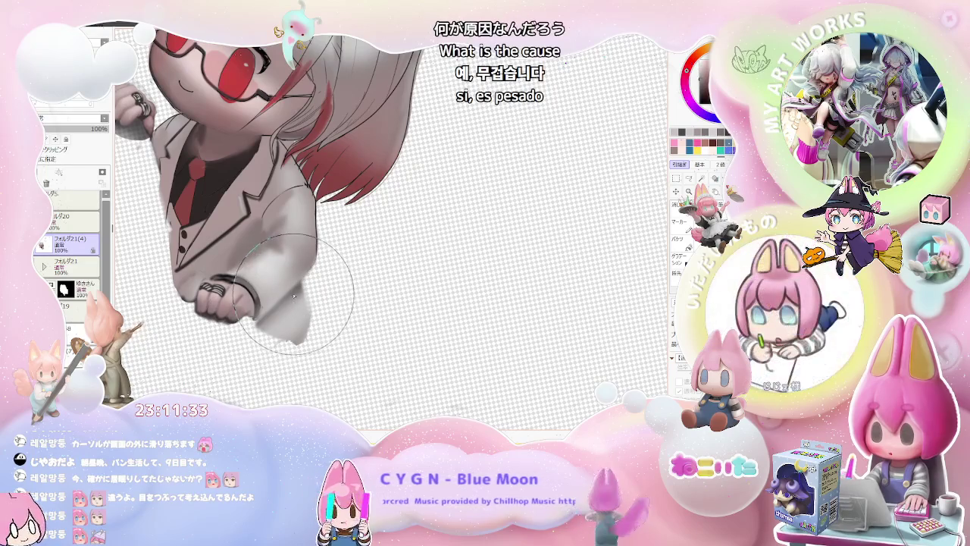
{"action": "scroll", "coordinate": [308, 297], "scroll_direction": "down", "scroll_amount": 3}
{"action": "scroll", "coordinate": [329, 324], "scroll_direction": "up", "scroll_amount": 3}
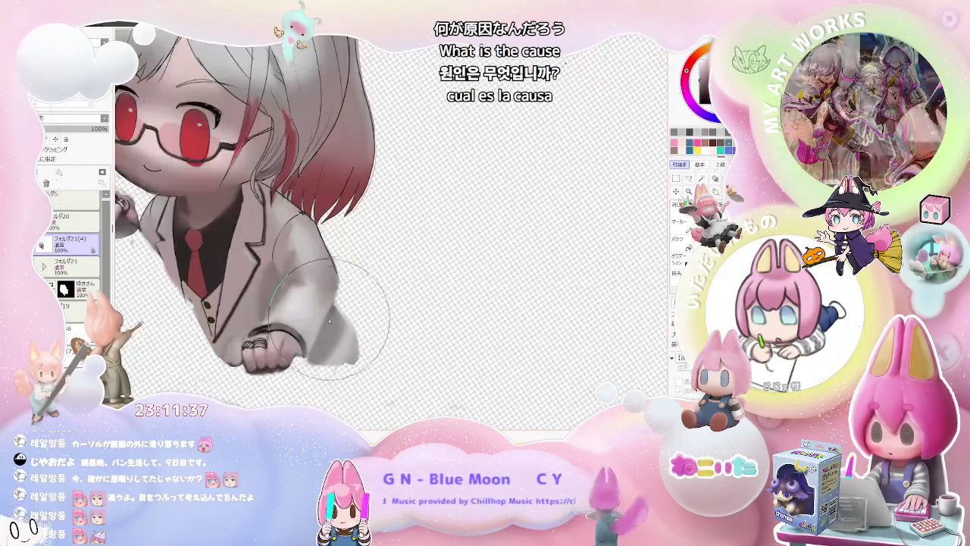
{"action": "key", "text": "bracketleft"}
{"action": "key", "text": "bracketleft"}
{"action": "key", "text": "bracketleft"}
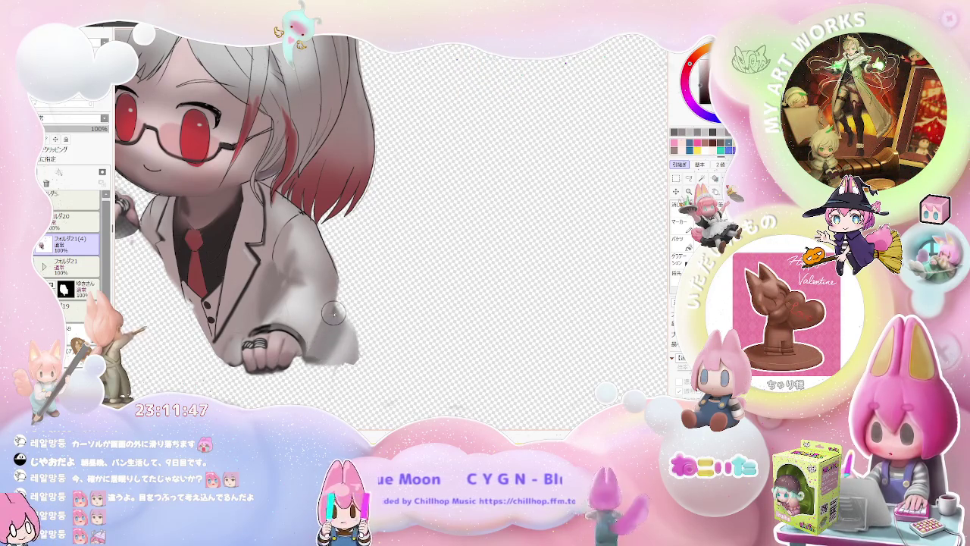
{"action": "scroll", "coordinate": [334, 319], "scroll_direction": "down", "scroll_amount": 2}
{"action": "scroll", "coordinate": [326, 323], "scroll_direction": "down", "scroll_amount": 1}
{"action": "scroll", "coordinate": [311, 326], "scroll_direction": "up", "scroll_amount": 2}
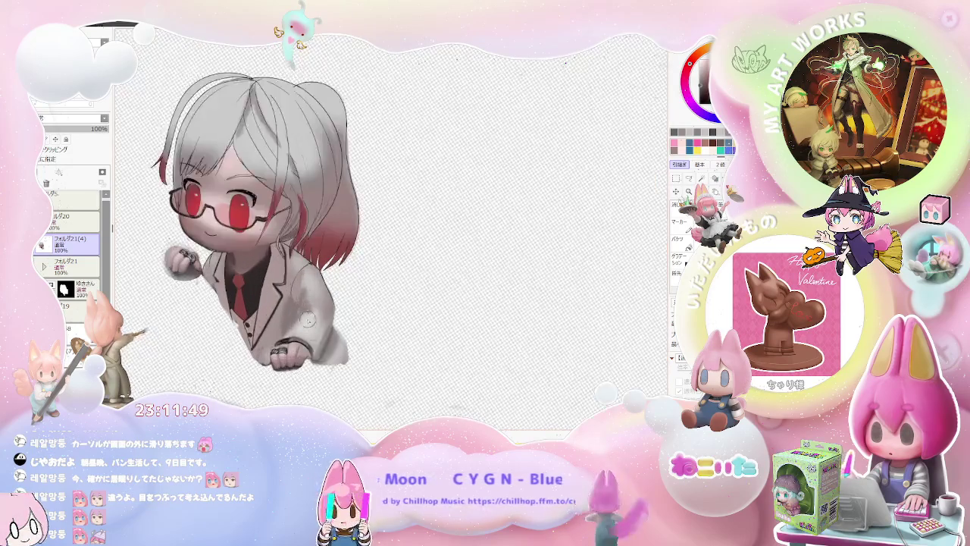
- Refine the soft grey shading on the jacket, zooming in and out around it
{"action": "scroll", "coordinate": [288, 332], "scroll_direction": "up", "scroll_amount": 2}
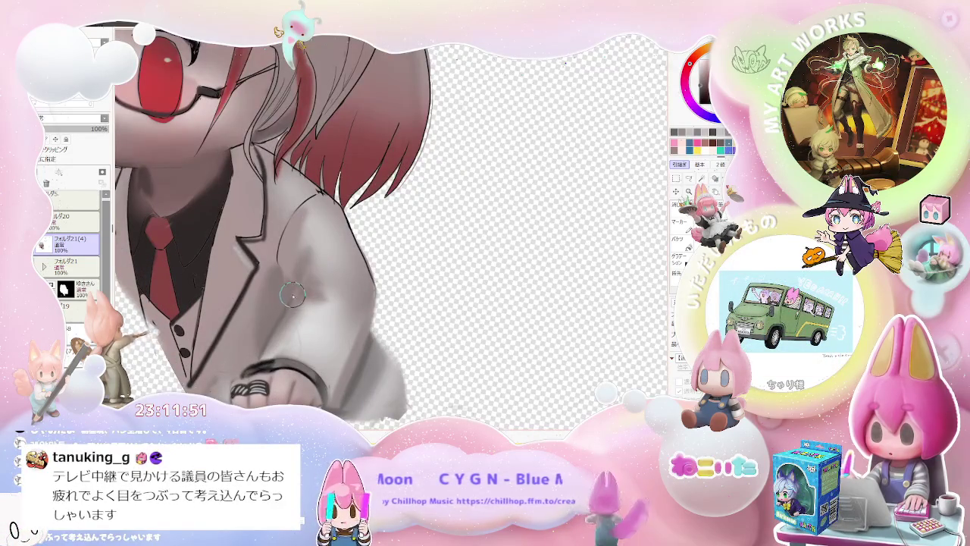
{"action": "scroll", "coordinate": [299, 298], "scroll_direction": "down", "scroll_amount": 3}
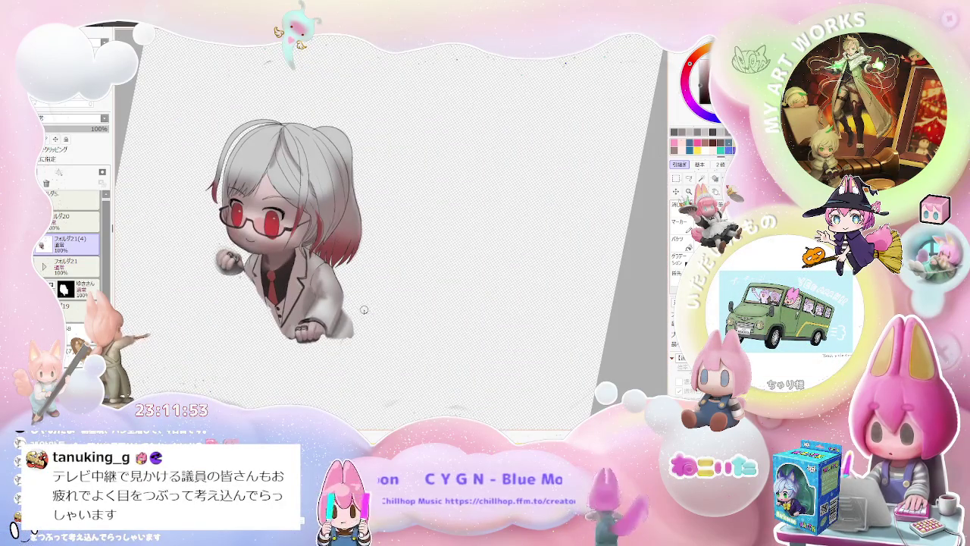
{"action": "scroll", "coordinate": [360, 312], "scroll_direction": "up", "scroll_amount": 1}
{"action": "scroll", "coordinate": [326, 295], "scroll_direction": "up", "scroll_amount": 1}
{"action": "scroll", "coordinate": [288, 273], "scroll_direction": "up", "scroll_amount": 2}
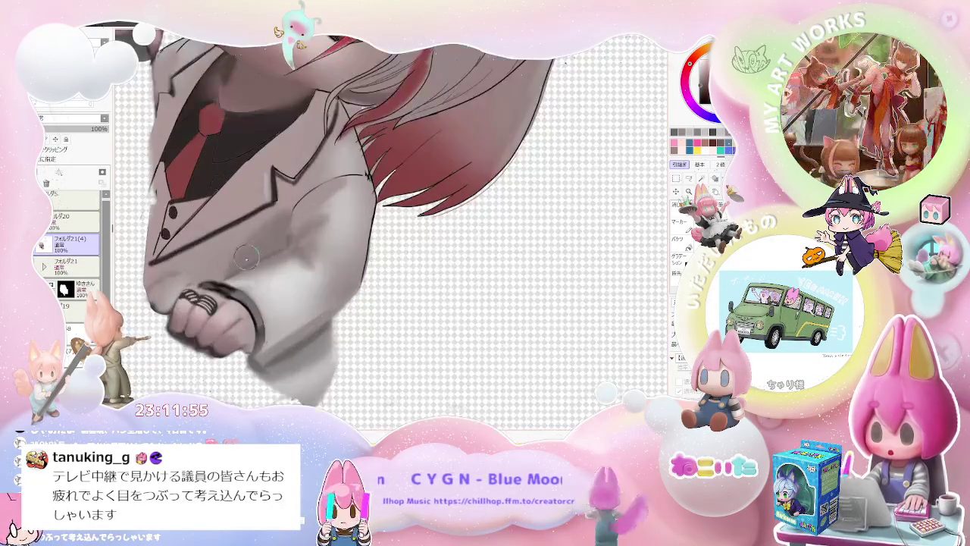
{"action": "scroll", "coordinate": [255, 257], "scroll_direction": "up", "scroll_amount": 1}
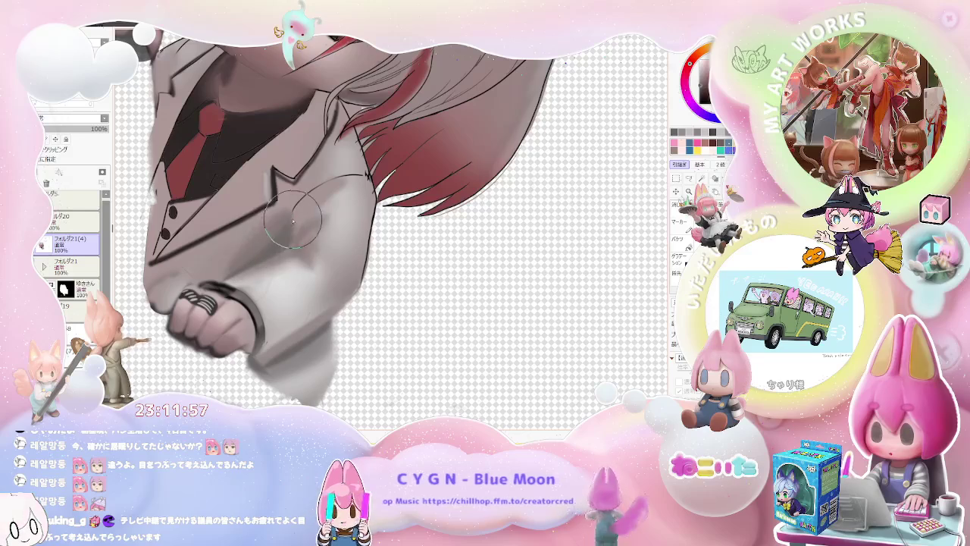
{"action": "scroll", "coordinate": [303, 235], "scroll_direction": "down", "scroll_amount": 2}
{"action": "scroll", "coordinate": [318, 258], "scroll_direction": "down", "scroll_amount": 1}
{"action": "scroll", "coordinate": [338, 285], "scroll_direction": "down", "scroll_amount": 1}
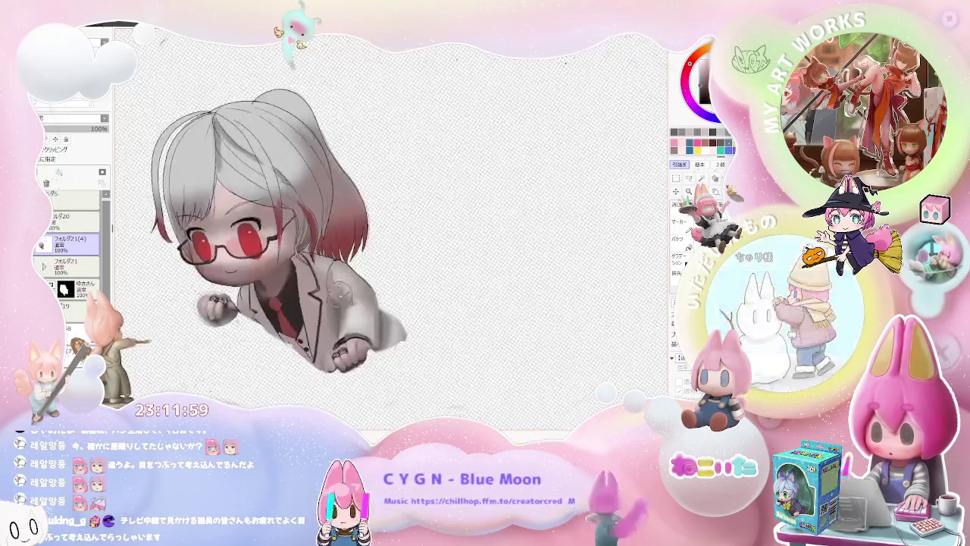
{"action": "scroll", "coordinate": [337, 286], "scroll_direction": "up", "scroll_amount": 2}
{"action": "scroll", "coordinate": [340, 299], "scroll_direction": "up", "scroll_amount": 1}
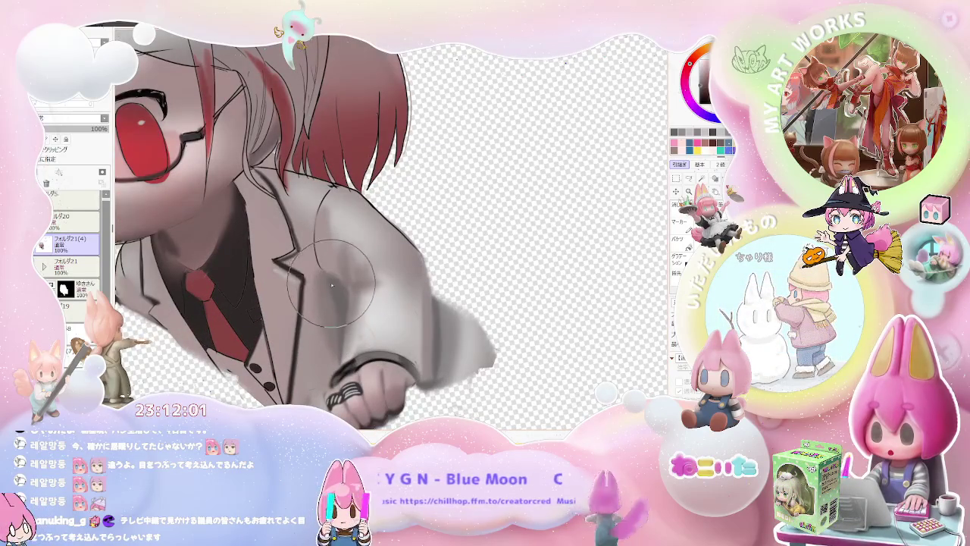
{"action": "scroll", "coordinate": [340, 326], "scroll_direction": "down", "scroll_amount": 2}
{"action": "scroll", "coordinate": [337, 318], "scroll_direction": "down", "scroll_amount": 1}
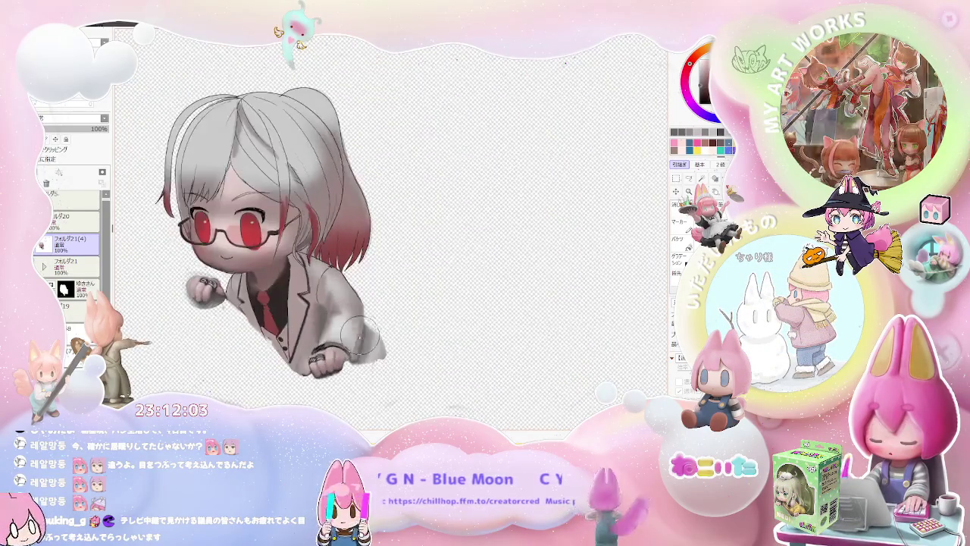
{"action": "scroll", "coordinate": [322, 292], "scroll_direction": "down", "scroll_amount": 1}
{"action": "scroll", "coordinate": [250, 286], "scroll_direction": "up", "scroll_amount": 1}
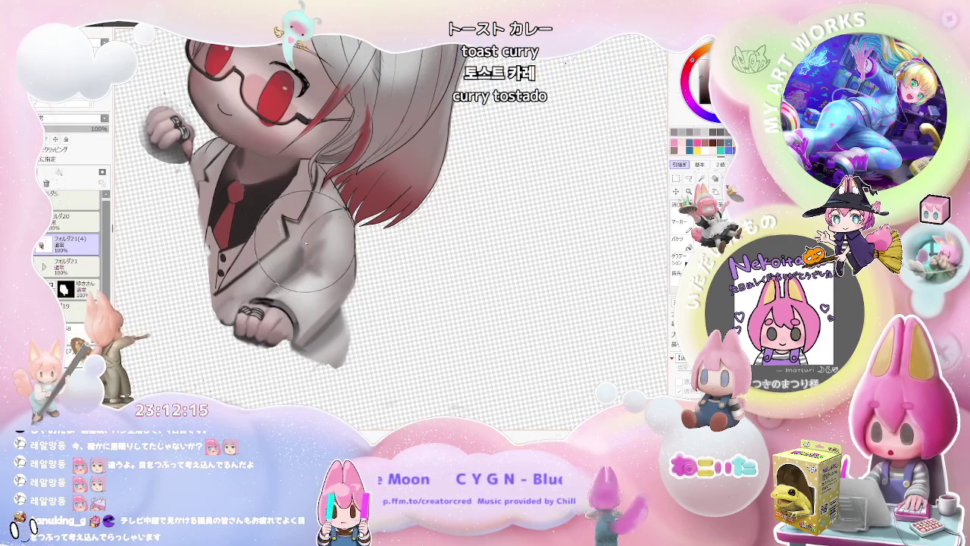
{"action": "scroll", "coordinate": [299, 250], "scroll_direction": "down", "scroll_amount": 2}
{"action": "scroll", "coordinate": [326, 246], "scroll_direction": "down", "scroll_amount": 3}
- Tilt the view clockwise and darken the collar and shoulder beneath the red-tipped hair
{"action": "key", "text": "End"}
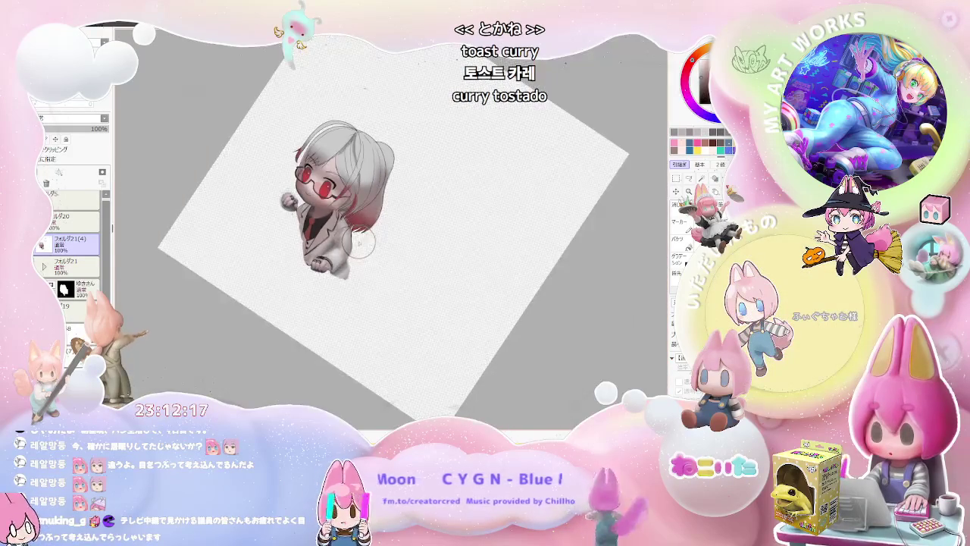
{"action": "scroll", "coordinate": [352, 250], "scroll_direction": "up", "scroll_amount": 3}
{"action": "scroll", "coordinate": [318, 235], "scroll_direction": "up", "scroll_amount": 2}
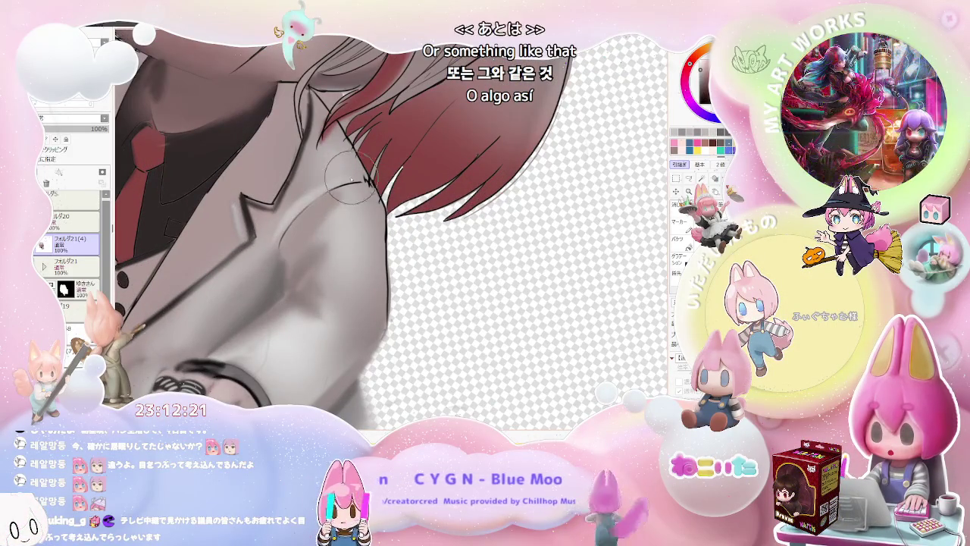
{"action": "scroll", "coordinate": [353, 182], "scroll_direction": "down", "scroll_amount": 2}
{"action": "scroll", "coordinate": [333, 228], "scroll_direction": "down", "scroll_amount": 2}
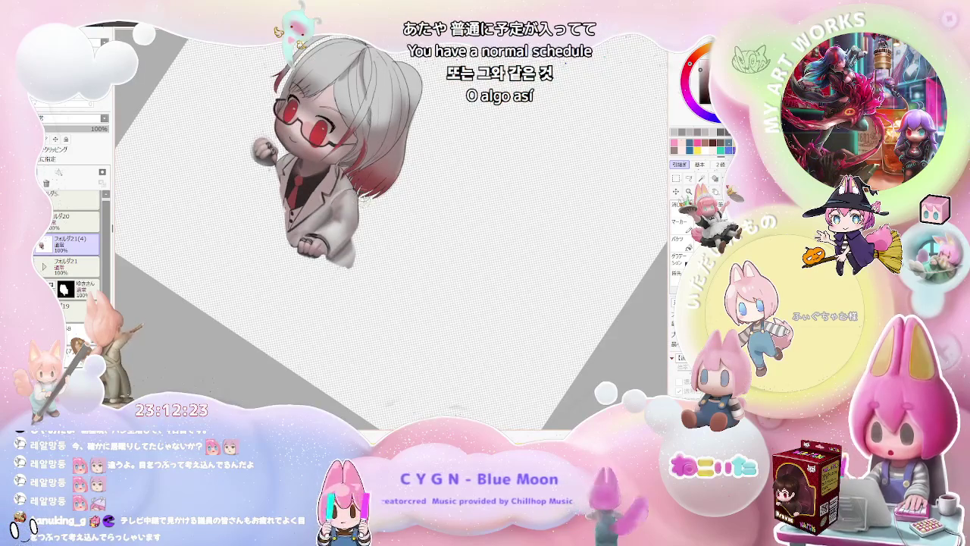
{"action": "scroll", "coordinate": [319, 243], "scroll_direction": "up", "scroll_amount": 1}
{"action": "scroll", "coordinate": [321, 244], "scroll_direction": "up", "scroll_amount": 1}
{"action": "scroll", "coordinate": [321, 244], "scroll_direction": "up", "scroll_amount": 1}
{"action": "scroll", "coordinate": [303, 244], "scroll_direction": "up", "scroll_amount": 2}
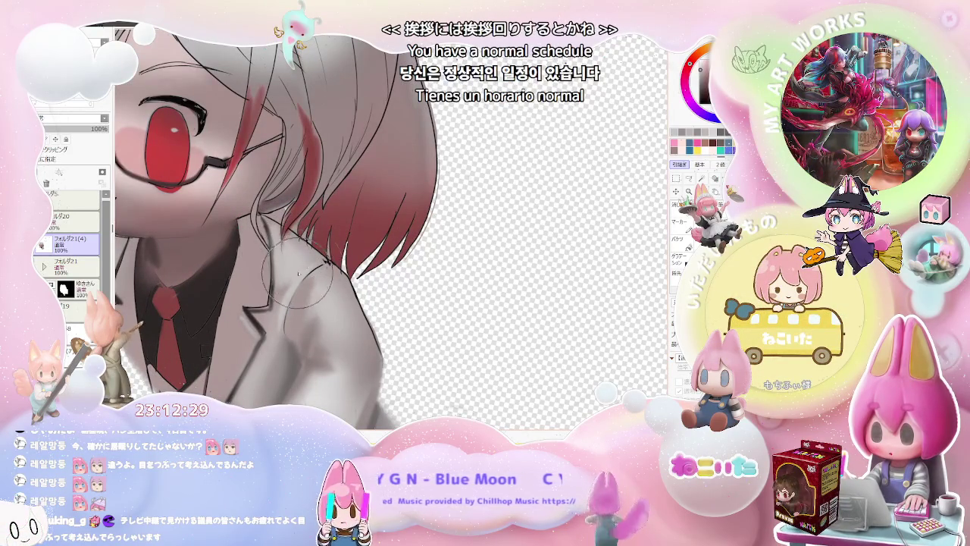
{"action": "scroll", "coordinate": [303, 257], "scroll_direction": "down", "scroll_amount": 1}
{"action": "scroll", "coordinate": [333, 261], "scroll_direction": "down", "scroll_amount": 1}
{"action": "scroll", "coordinate": [364, 265], "scroll_direction": "down", "scroll_amount": 1}
{"action": "scroll", "coordinate": [372, 266], "scroll_direction": "up", "scroll_amount": 1}
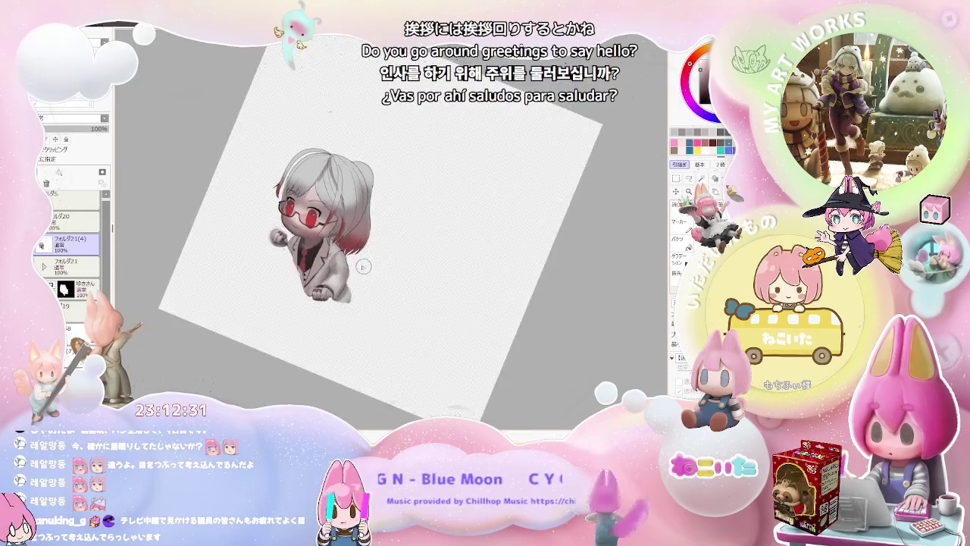
{"action": "scroll", "coordinate": [356, 250], "scroll_direction": "up", "scroll_amount": 1}
{"action": "scroll", "coordinate": [341, 235], "scroll_direction": "up", "scroll_amount": 2}
{"action": "scroll", "coordinate": [331, 226], "scroll_direction": "up", "scroll_amount": 1}
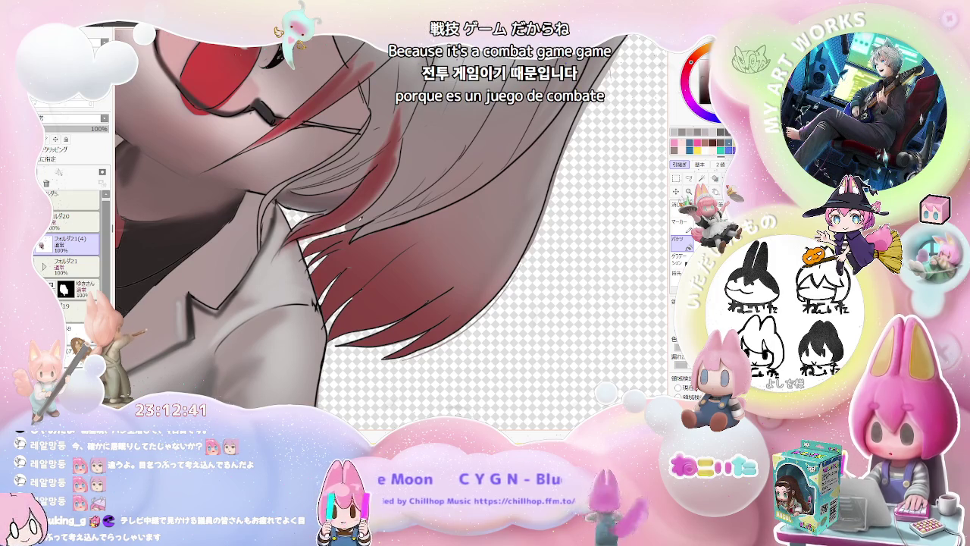
- Enlarge the brush, rotate and straighten the view, and undo the last stroke
{"action": "key", "text": "bracketright"}
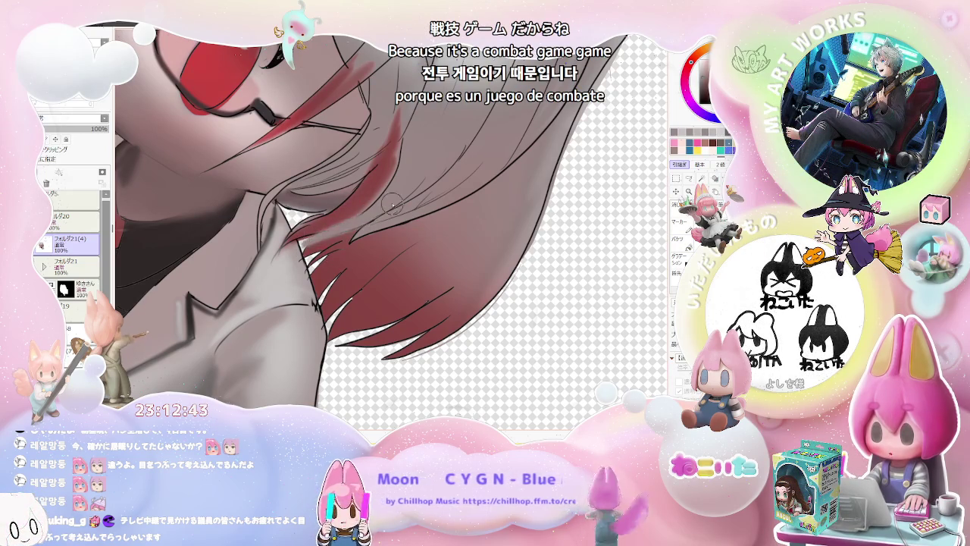
{"action": "scroll", "coordinate": [390, 207], "scroll_direction": "down", "scroll_amount": 5}
{"action": "key", "text": "End"}
{"action": "key", "text": "End"}
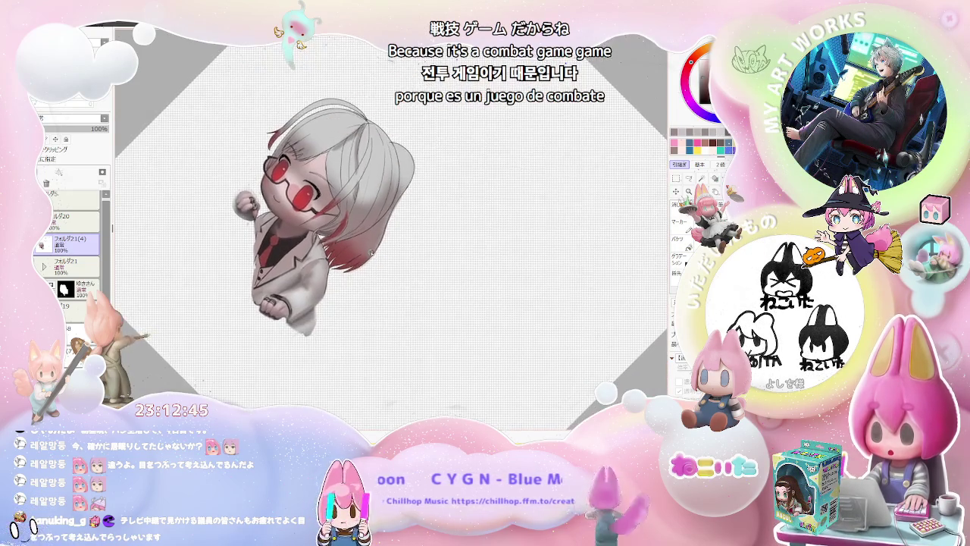
{"action": "key", "text": "Home"}
{"action": "scroll", "coordinate": [371, 254], "scroll_direction": "up", "scroll_amount": 2}
{"action": "scroll", "coordinate": [348, 258], "scroll_direction": "up", "scroll_amount": 4}
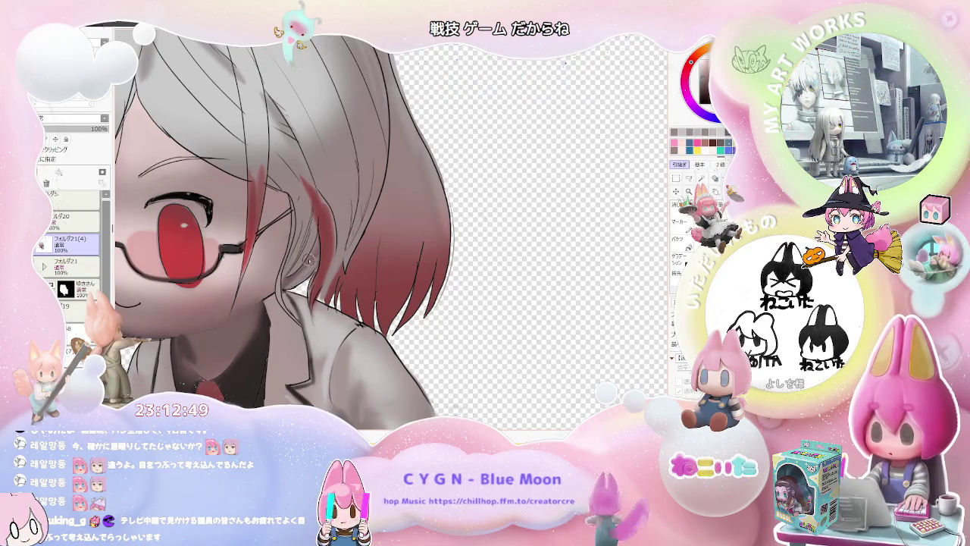
{"action": "scroll", "coordinate": [302, 269], "scroll_direction": "down", "scroll_amount": 2}
{"action": "scroll", "coordinate": [302, 250], "scroll_direction": "up", "scroll_amount": 1}
{"action": "scroll", "coordinate": [302, 227], "scroll_direction": "up", "scroll_amount": 1}
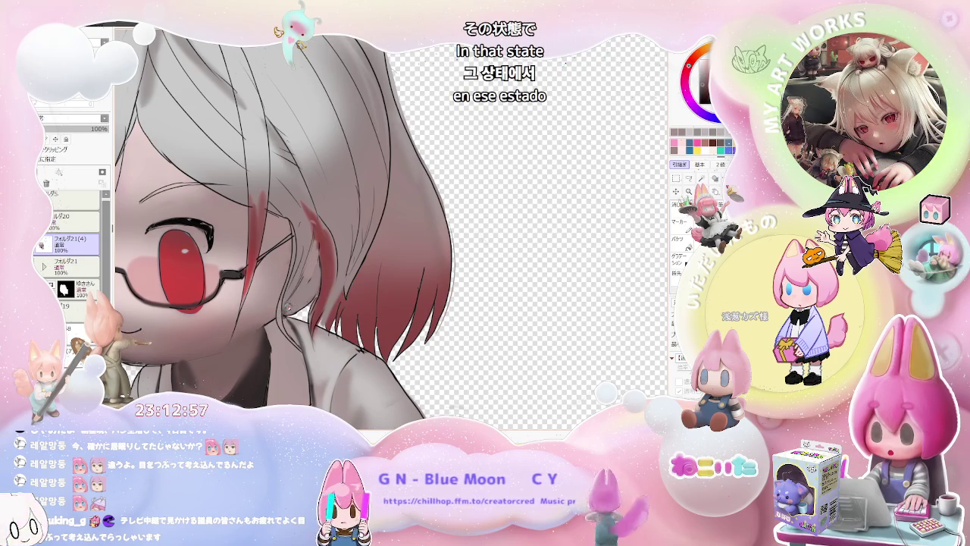
{"action": "key", "text": "ctrl+z"}
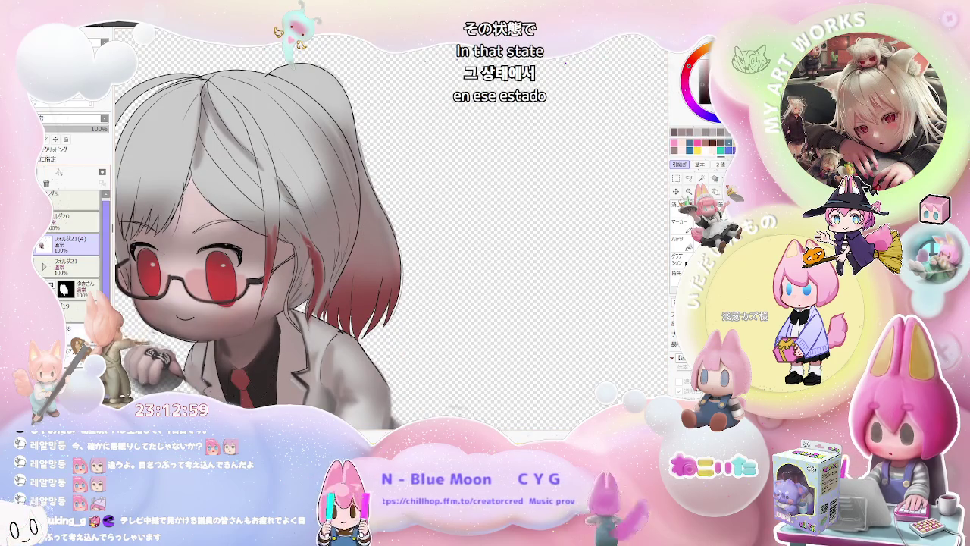
- Switch to another layer and shade the side hair framing the face beside the glasses
{"action": "left_click", "coordinate": [72, 329]}
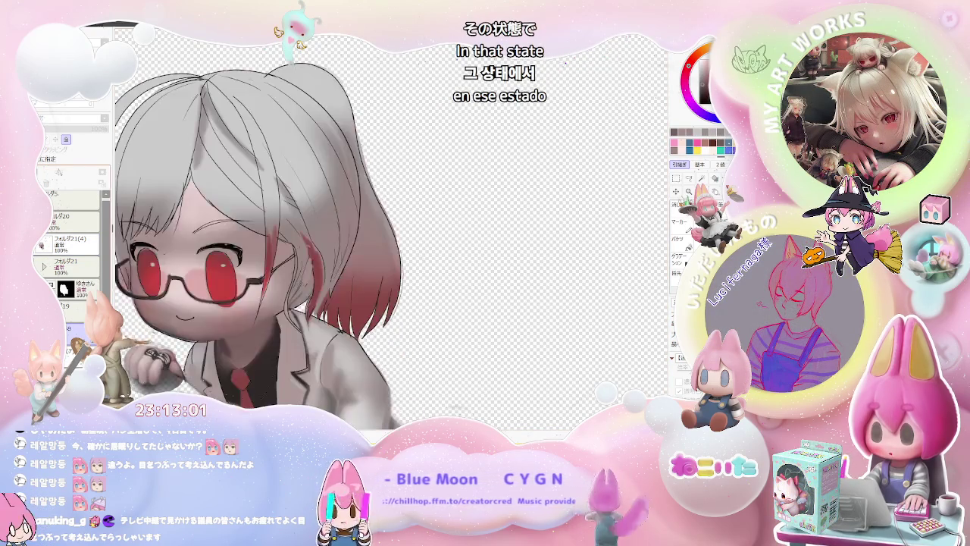
{"action": "scroll", "coordinate": [305, 288], "scroll_direction": "up", "scroll_amount": 3}
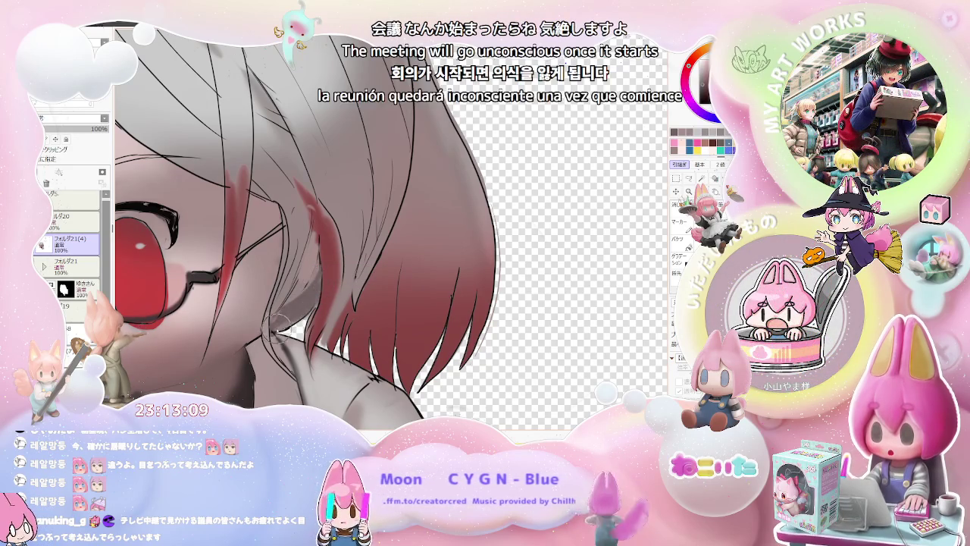
{"action": "scroll", "coordinate": [282, 328], "scroll_direction": "down", "scroll_amount": 3}
{"action": "scroll", "coordinate": [290, 253], "scroll_direction": "up", "scroll_amount": 2}
{"action": "scroll", "coordinate": [289, 253], "scroll_direction": "up", "scroll_amount": 2}
{"action": "scroll", "coordinate": [289, 253], "scroll_direction": "up", "scroll_amount": 1}
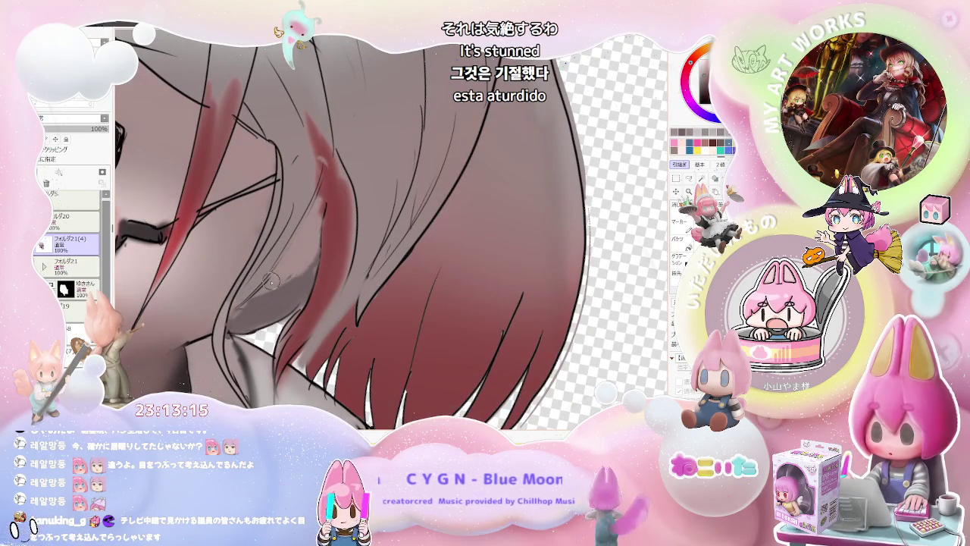
{"action": "scroll", "coordinate": [318, 236], "scroll_direction": "down", "scroll_amount": 1}
{"action": "scroll", "coordinate": [295, 265], "scroll_direction": "down", "scroll_amount": 1}
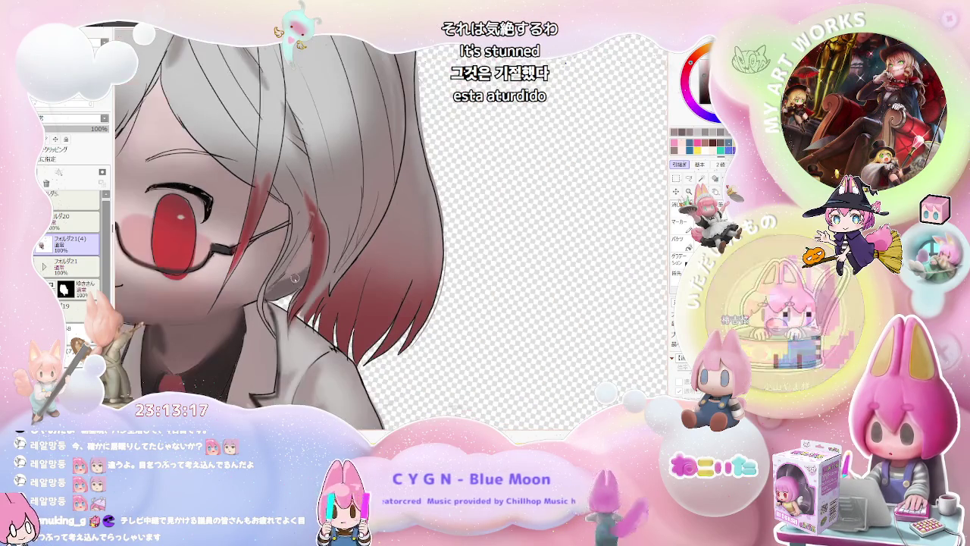
{"action": "scroll", "coordinate": [284, 282], "scroll_direction": "up", "scroll_amount": 1}
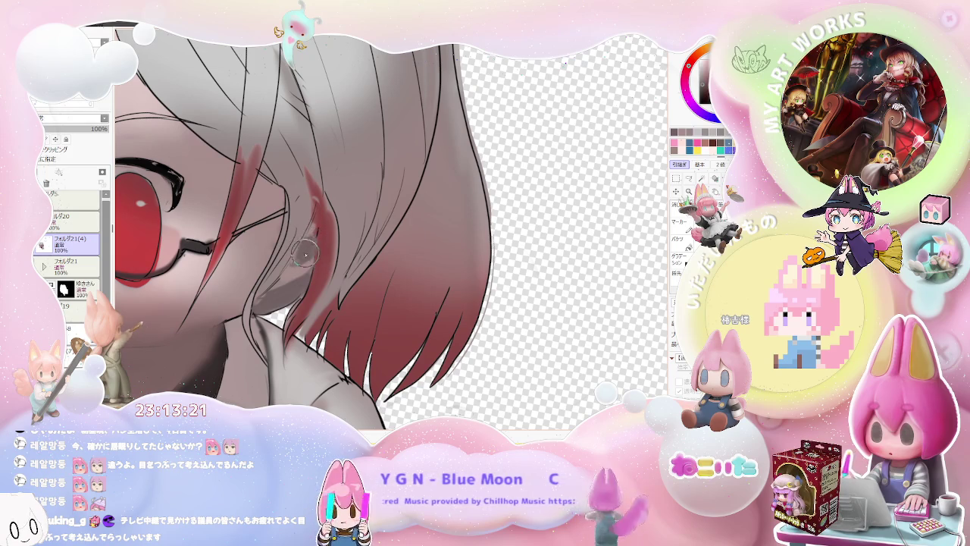
{"action": "scroll", "coordinate": [306, 253], "scroll_direction": "down", "scroll_amount": 2}
{"action": "scroll", "coordinate": [333, 247], "scroll_direction": "down", "scroll_amount": 1}
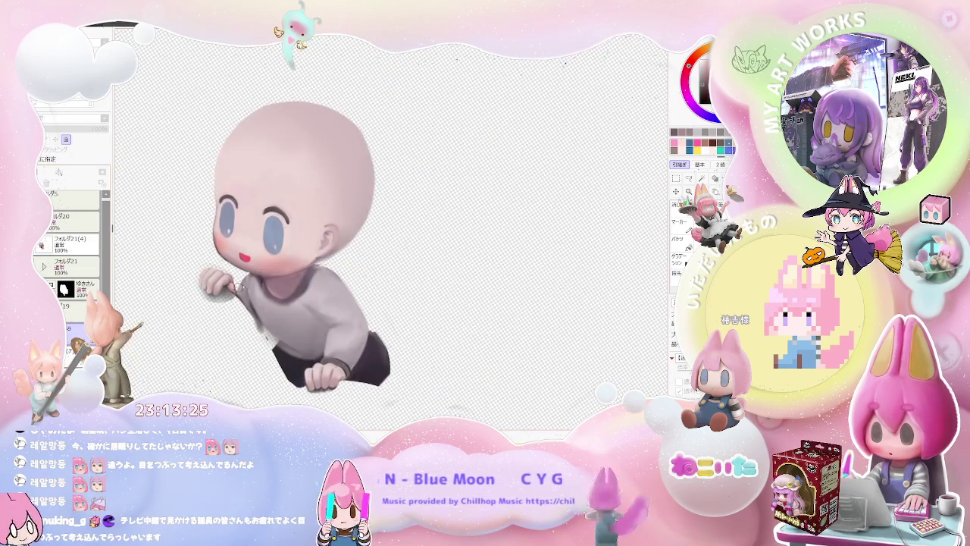
- Lasso the base figure's ear and delete everything outside it, leaving the ear alone
{"action": "scroll", "coordinate": [334, 240], "scroll_direction": "up", "scroll_amount": 2}
{"action": "scroll", "coordinate": [334, 240], "scroll_direction": "up", "scroll_amount": 2}
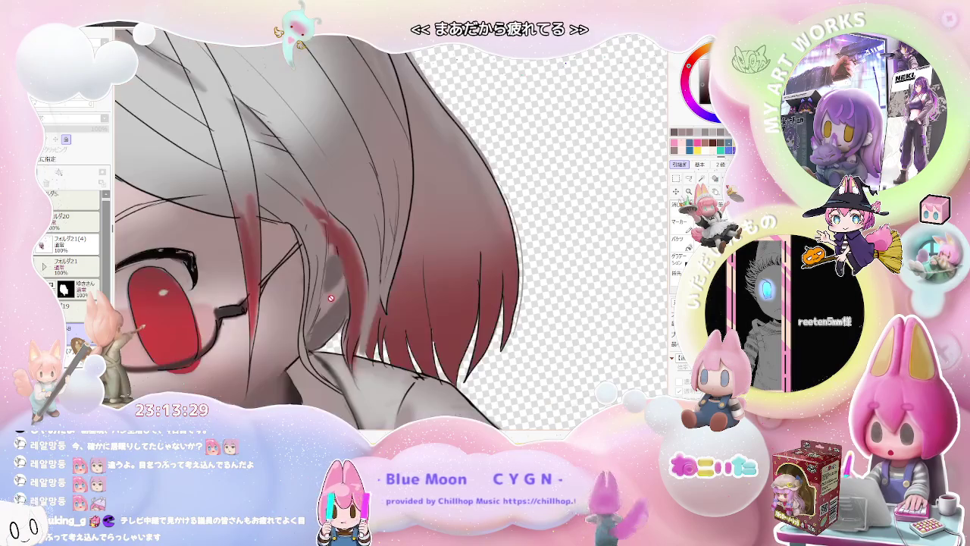
{"action": "key", "text": "bracketright"}
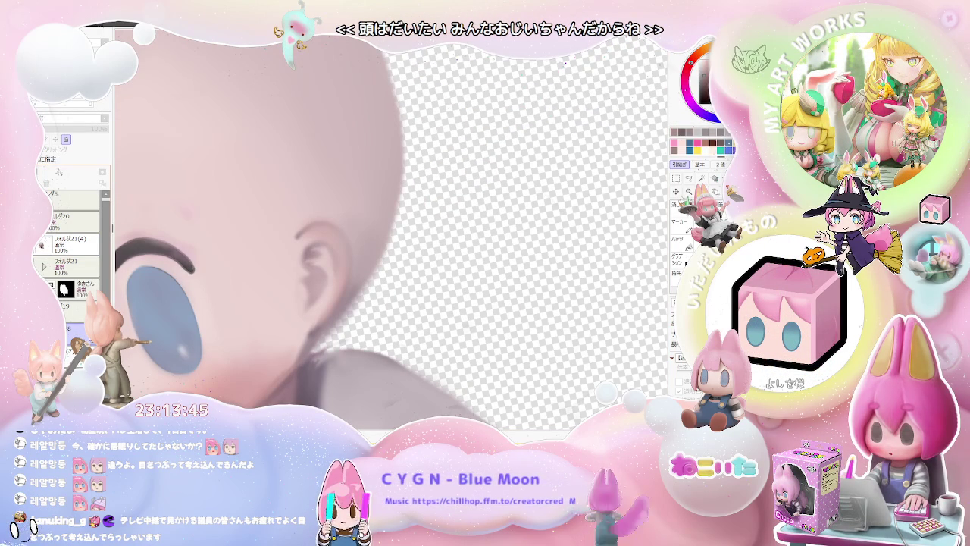
{"action": "left_click_drag", "start_coordinate": [341, 310], "coordinate": [337, 209]}
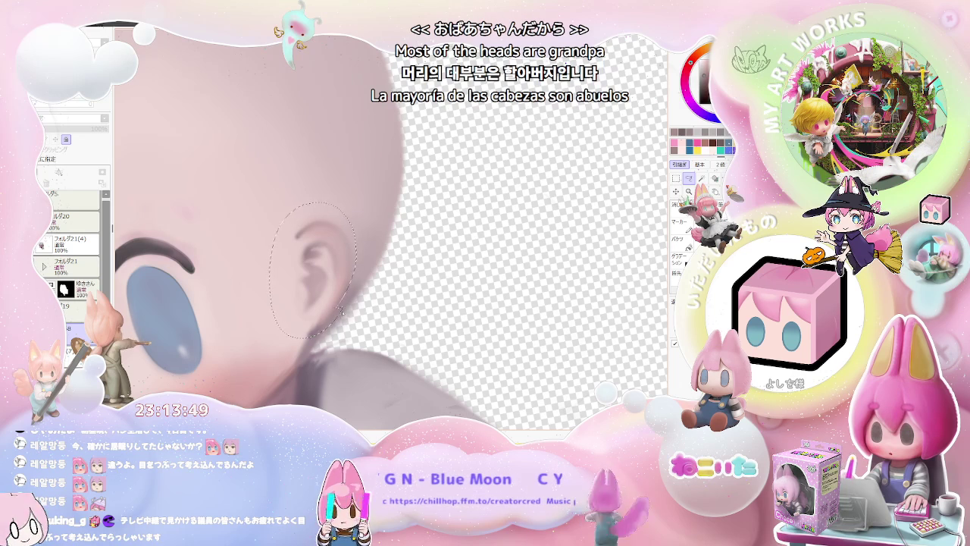
{"action": "key", "text": "ctrl+shift+i"}
{"action": "key", "text": "Delete"}
{"action": "key", "text": "ctrl+d"}
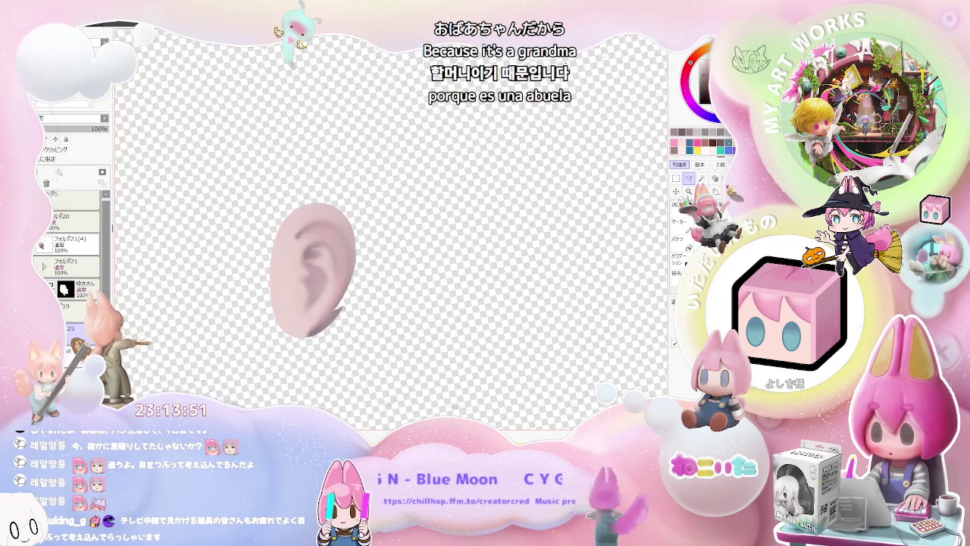
- Show the character again and move the ear layer Layer125 into Folder21
{"action": "left_click_drag", "start_coordinate": [80, 247], "coordinate": [84, 268]}
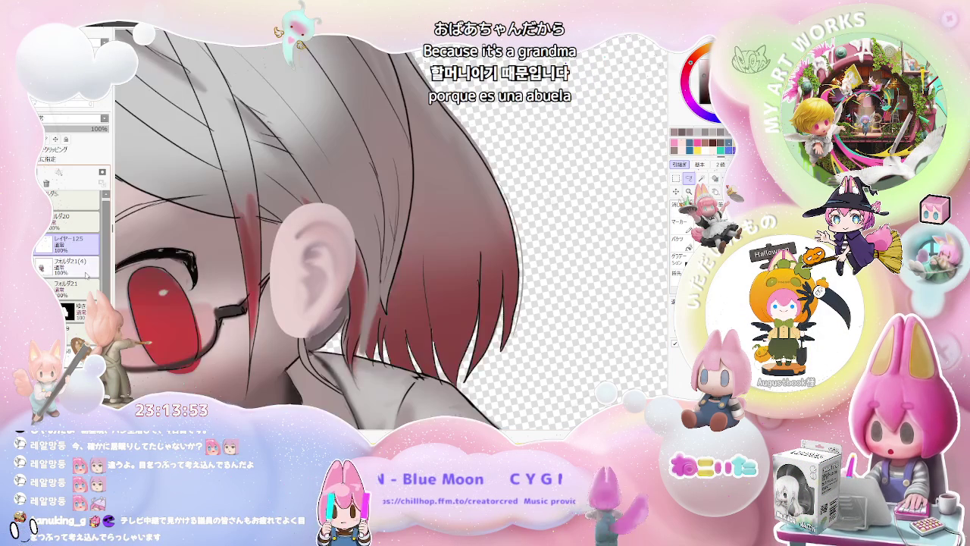
{"action": "key", "text": "End"}
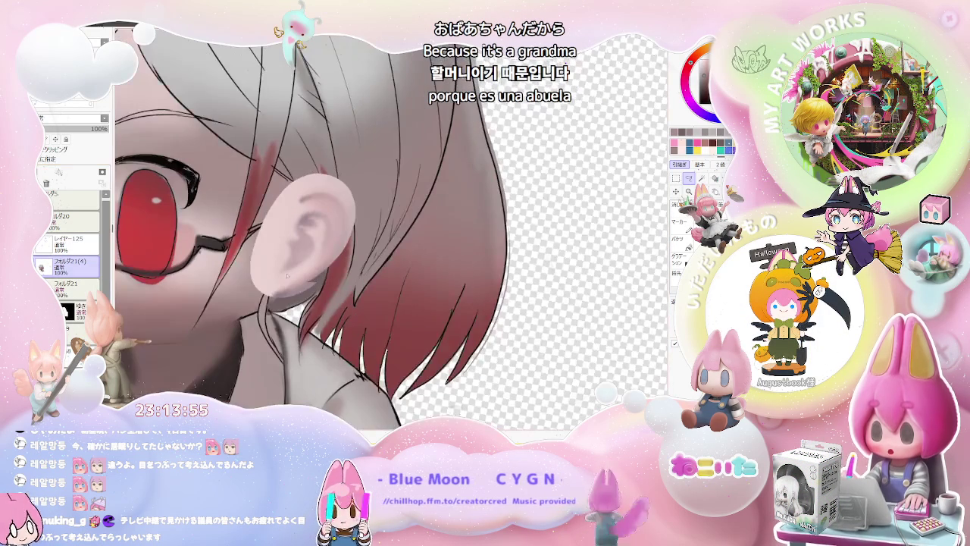
{"action": "left_click_drag", "start_coordinate": [80, 261], "coordinate": [81, 262]}
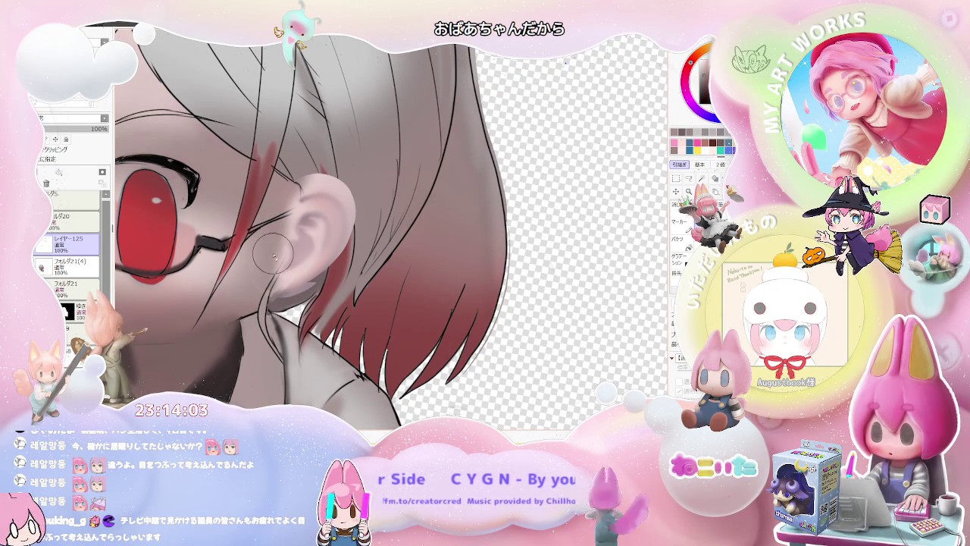
- Zoom in on the ear and reduce the brush size to 9
{"action": "scroll", "coordinate": [290, 194], "scroll_direction": "down", "scroll_amount": 2}
{"action": "scroll", "coordinate": [291, 227], "scroll_direction": "down", "scroll_amount": 2}
{"action": "scroll", "coordinate": [294, 265], "scroll_direction": "down", "scroll_amount": 2}
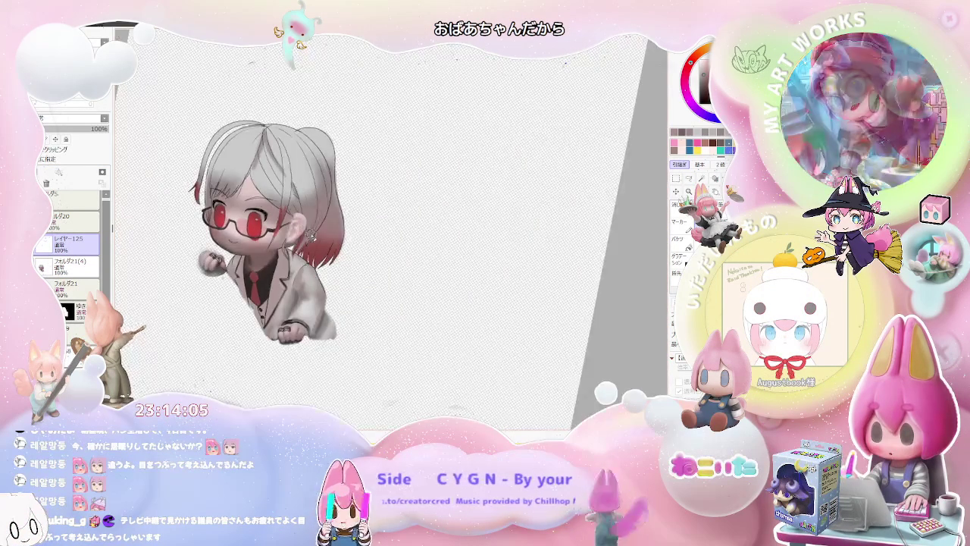
{"action": "scroll", "coordinate": [296, 301], "scroll_direction": "down", "scroll_amount": 2}
{"action": "scroll", "coordinate": [295, 300], "scroll_direction": "up", "scroll_amount": 2}
{"action": "scroll", "coordinate": [296, 300], "scroll_direction": "up", "scroll_amount": 2}
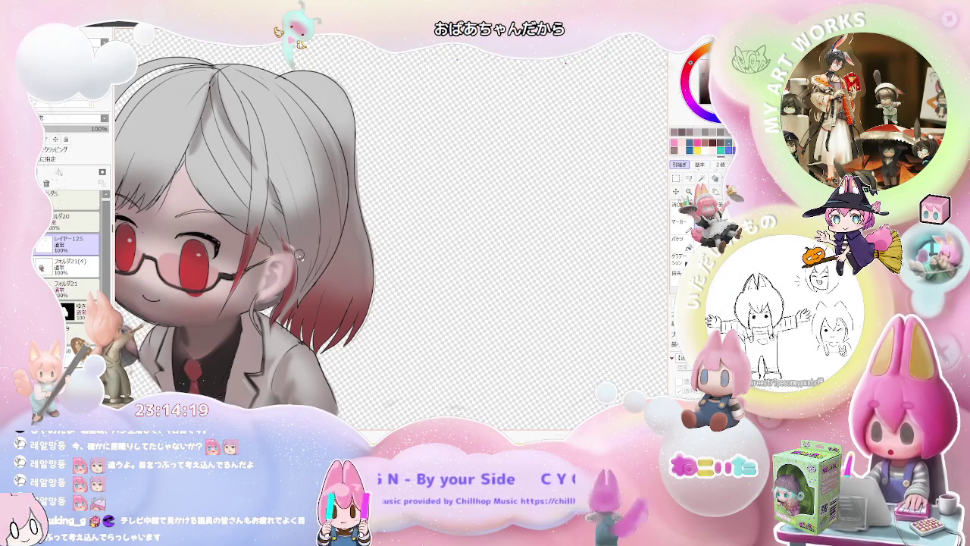
{"action": "key", "text": "bracketleft"}
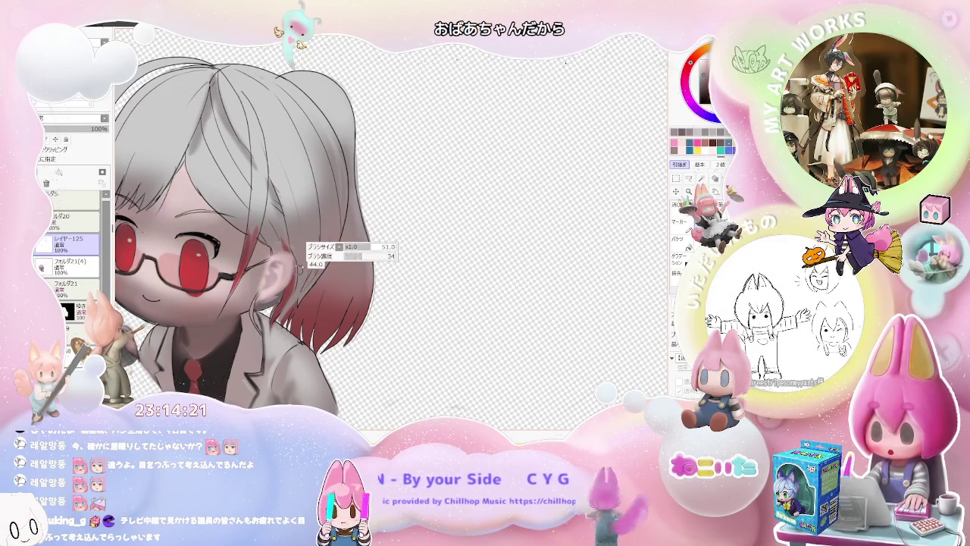
- Paint lighter grey shading onto the ear, then zoom out and rotate the view
{"action": "left_click_drag", "start_coordinate": [301, 265], "coordinate": [269, 265]}
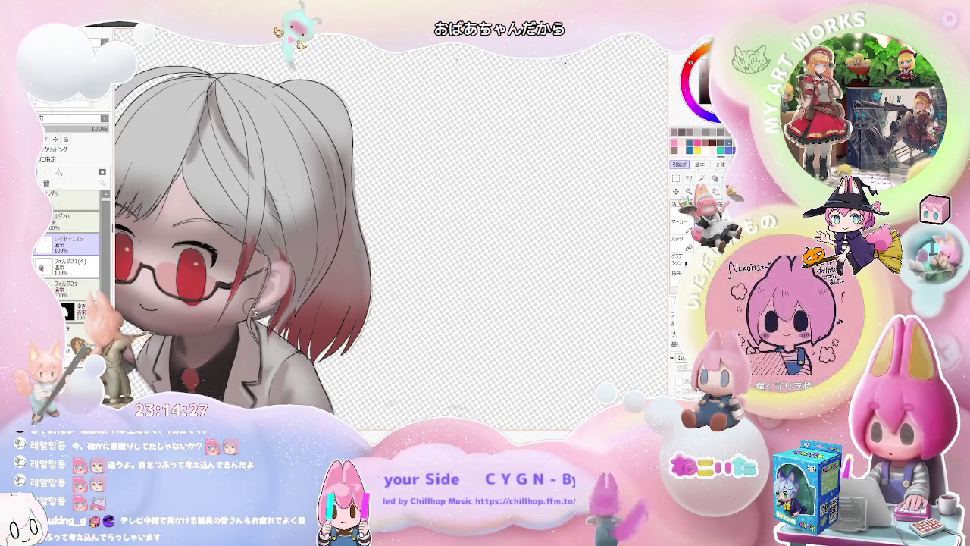
{"action": "mouse_move", "coordinate": [276, 246]}
{"action": "left_mouse_down"}
{"action": "mouse_move", "coordinate": [317, 284]}
{"action": "mouse_move", "coordinate": [266, 273]}
{"action": "left_mouse_up"}
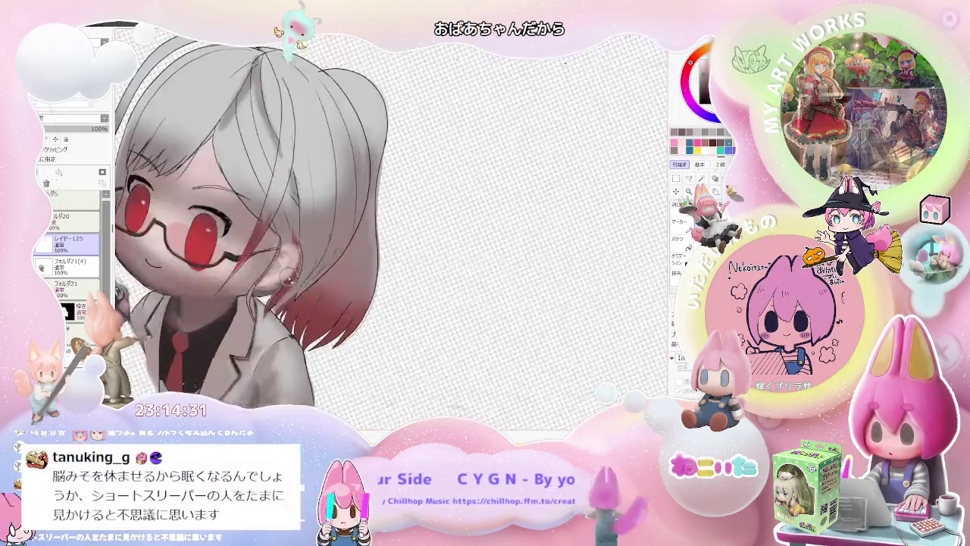
{"action": "left_click_drag", "start_coordinate": [264, 251], "coordinate": [265, 262]}
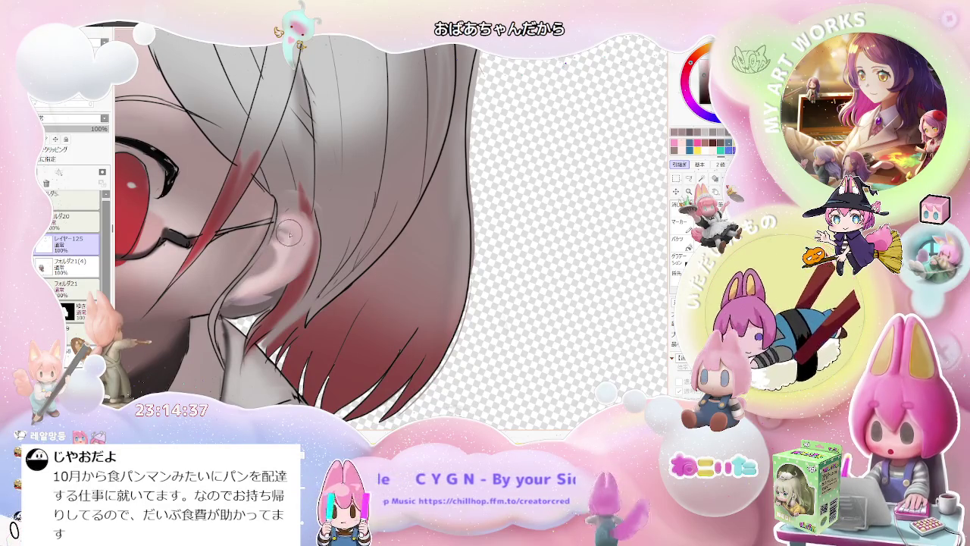
{"action": "scroll", "coordinate": [298, 250], "scroll_direction": "down", "scroll_amount": 2}
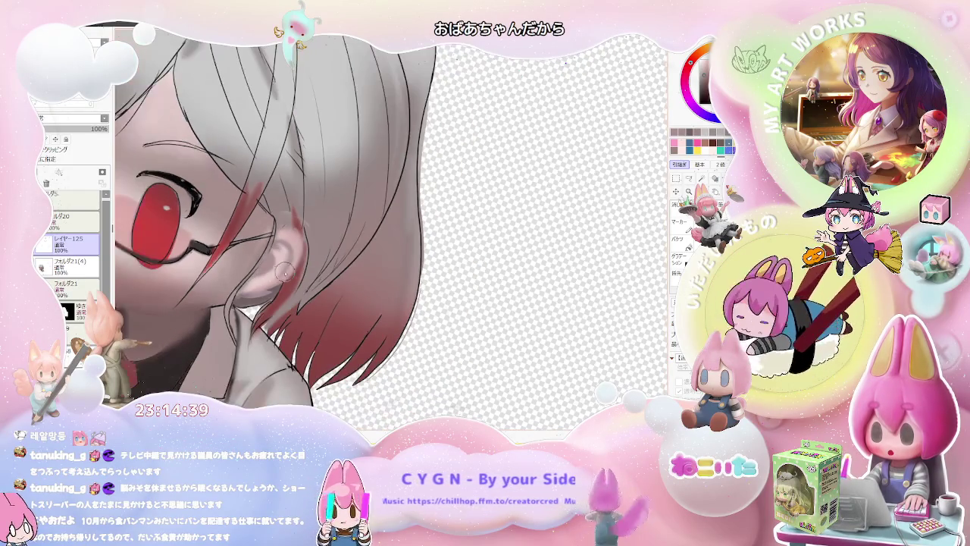
{"action": "scroll", "coordinate": [298, 251], "scroll_direction": "down", "scroll_amount": 2}
{"action": "scroll", "coordinate": [297, 250], "scroll_direction": "down", "scroll_amount": 1}
{"action": "key", "text": "End"}
{"action": "key", "text": "End"}
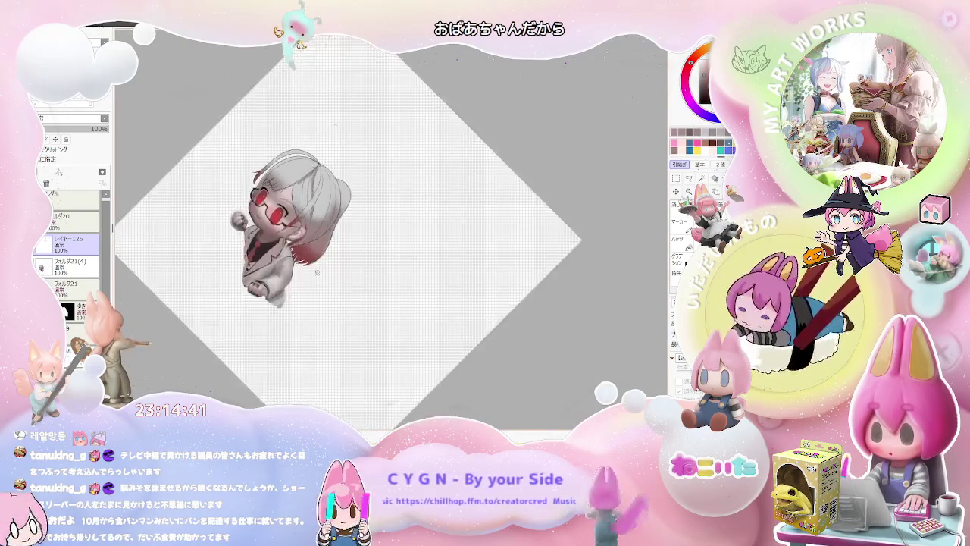
- Zoom in and recentre the tilted view on the girl's face and glasses
{"action": "scroll", "coordinate": [298, 250], "scroll_direction": "up", "scroll_amount": 3}
{"action": "scroll", "coordinate": [298, 250], "scroll_direction": "up", "scroll_amount": 2}
{"action": "scroll", "coordinate": [300, 201], "scroll_direction": "up", "scroll_amount": 2}
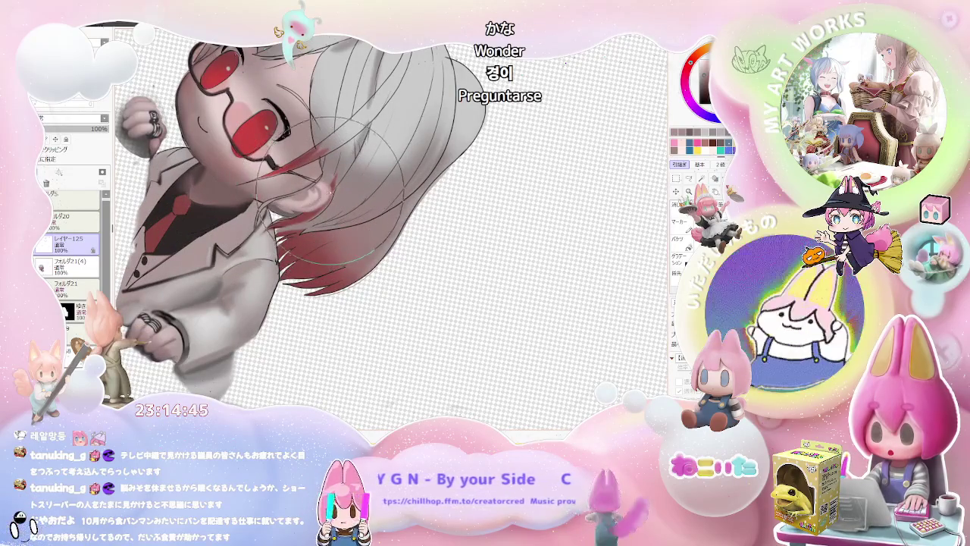
{"action": "scroll", "coordinate": [330, 194], "scroll_direction": "down", "scroll_amount": 2}
{"action": "scroll", "coordinate": [348, 209], "scroll_direction": "down", "scroll_amount": 3}
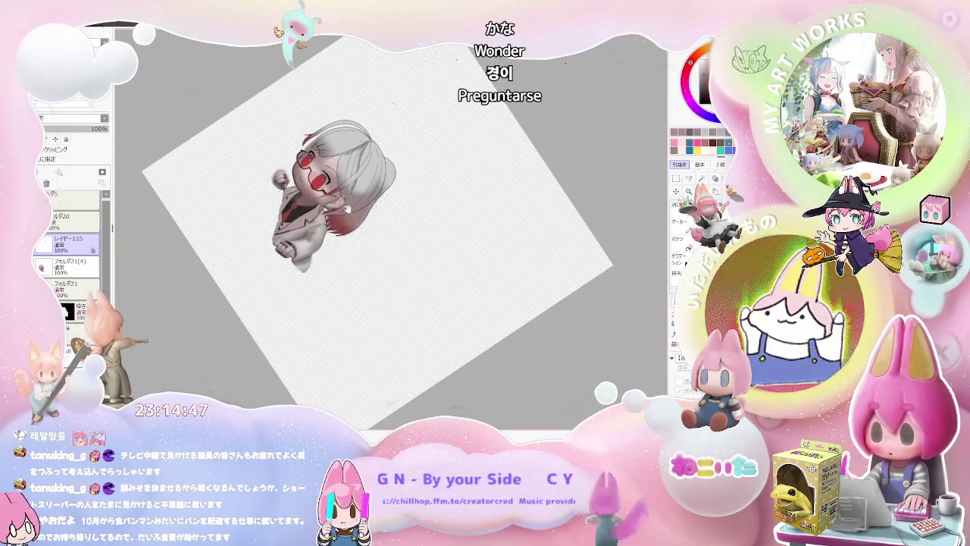
{"action": "left_click_drag", "start_coordinate": [342, 191], "coordinate": [331, 270]}
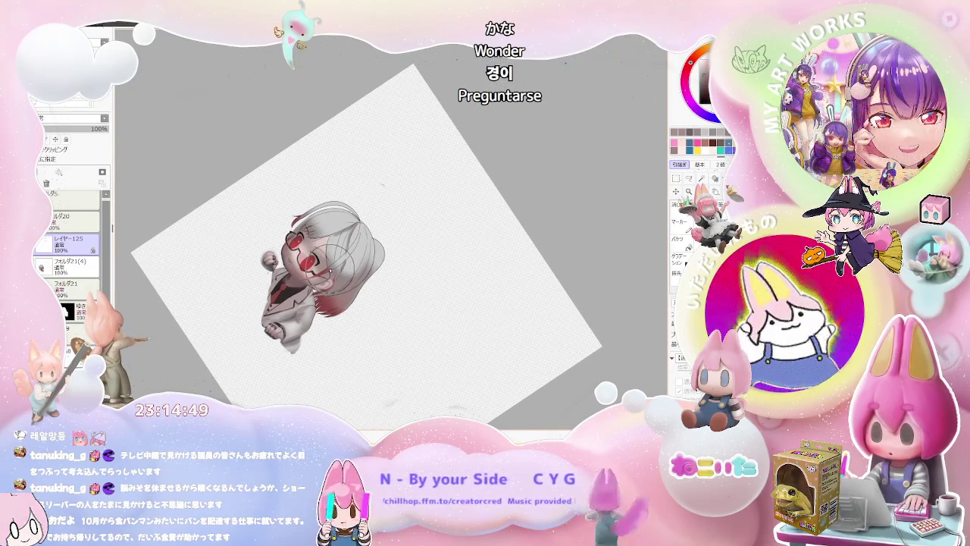
{"action": "scroll", "coordinate": [258, 243], "scroll_direction": "up", "scroll_amount": 3}
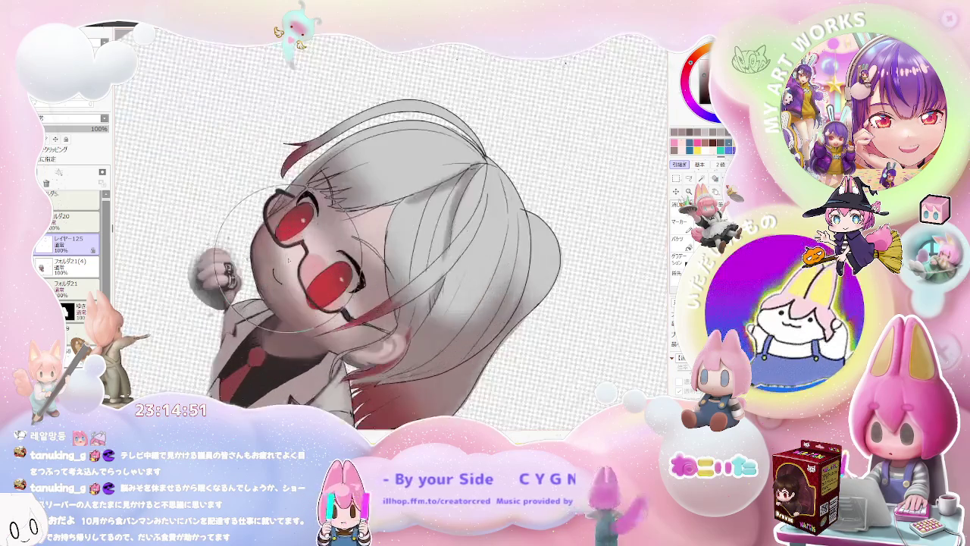
{"action": "scroll", "coordinate": [258, 243], "scroll_direction": "up", "scroll_amount": 2}
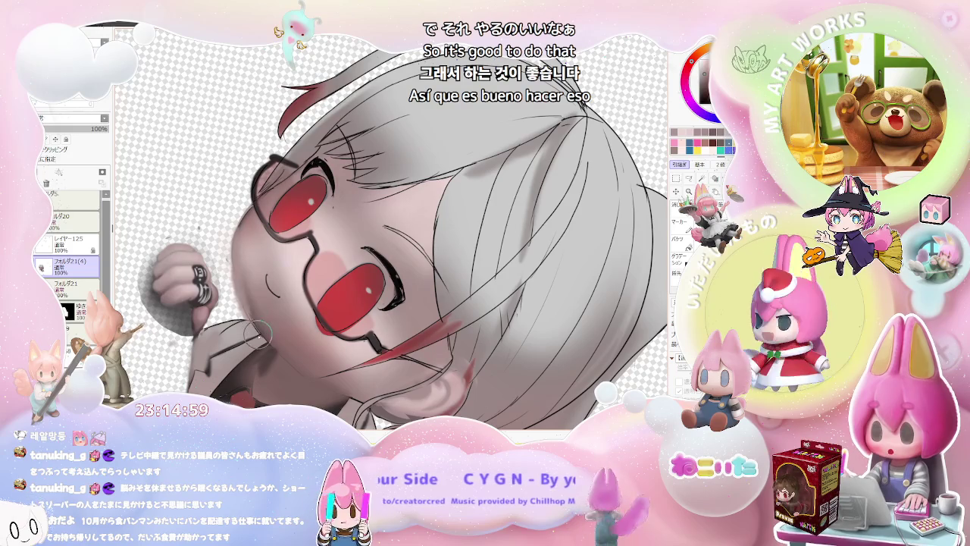
- Soften shading around the red eyes and blushed cheeks, then straighten and zoom out
{"action": "scroll", "coordinate": [255, 322], "scroll_direction": "down", "scroll_amount": 2}
{"action": "scroll", "coordinate": [254, 322], "scroll_direction": "down", "scroll_amount": 1}
{"action": "scroll", "coordinate": [255, 322], "scroll_direction": "up", "scroll_amount": 1}
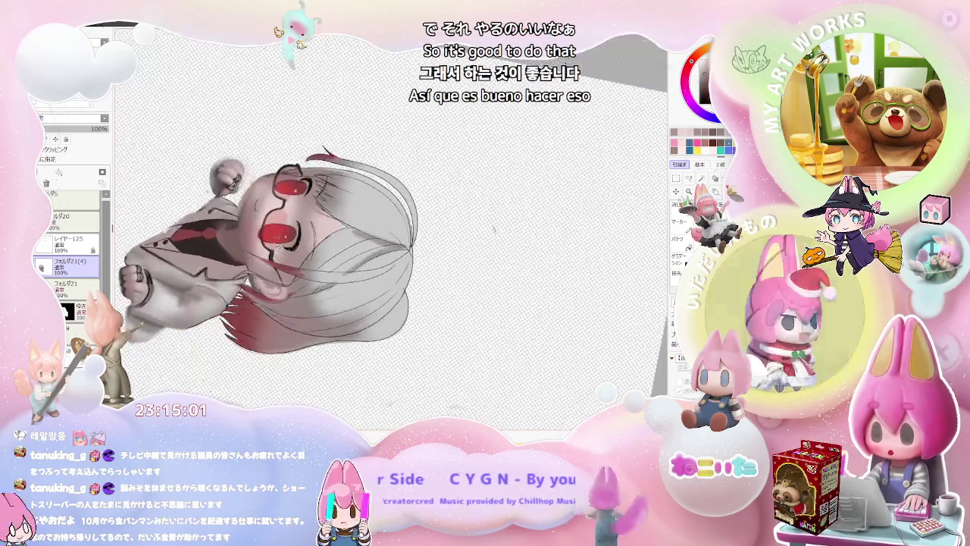
{"action": "scroll", "coordinate": [266, 182], "scroll_direction": "up", "scroll_amount": 2}
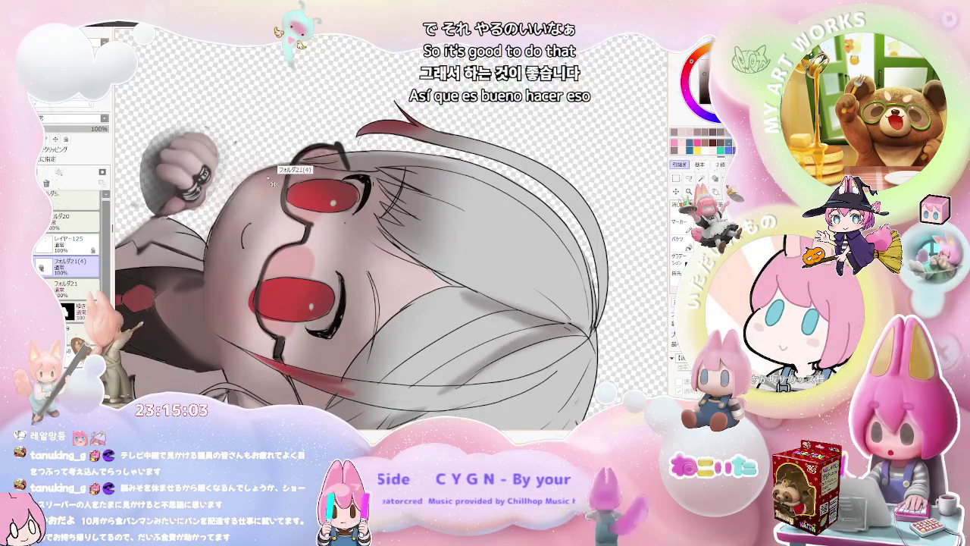
{"action": "scroll", "coordinate": [275, 184], "scroll_direction": "up", "scroll_amount": 1}
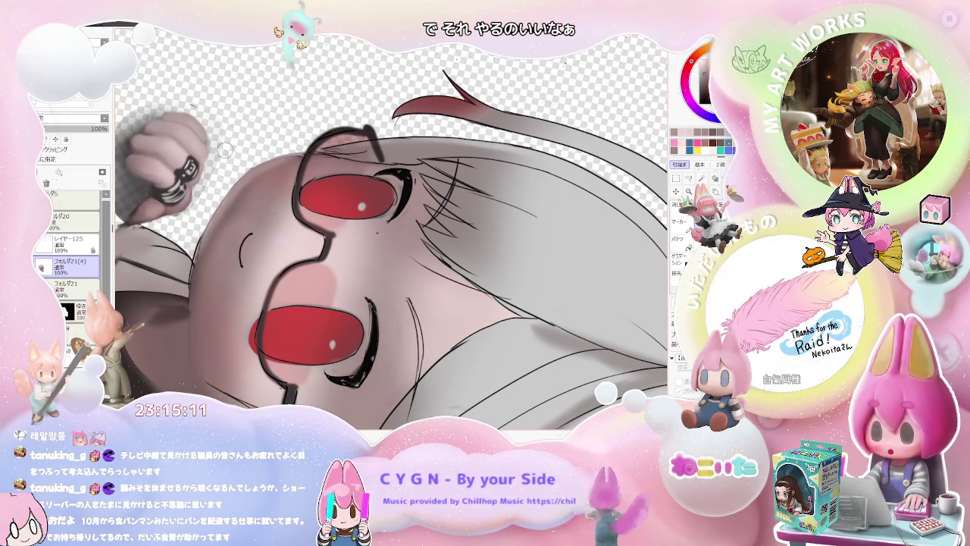
{"action": "scroll", "coordinate": [222, 136], "scroll_direction": "down", "scroll_amount": 2}
{"action": "scroll", "coordinate": [248, 172], "scroll_direction": "down", "scroll_amount": 2}
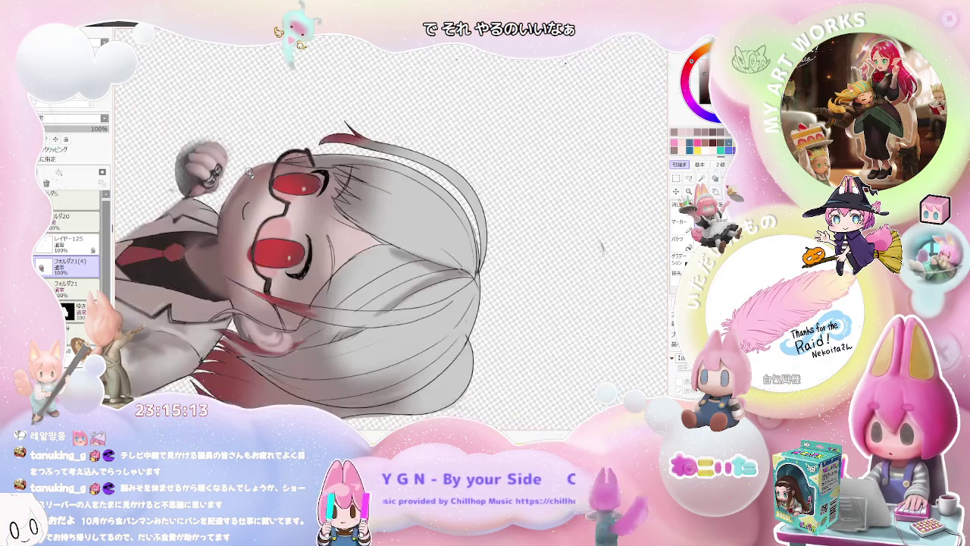
{"action": "scroll", "coordinate": [249, 173], "scroll_direction": "down", "scroll_amount": 1}
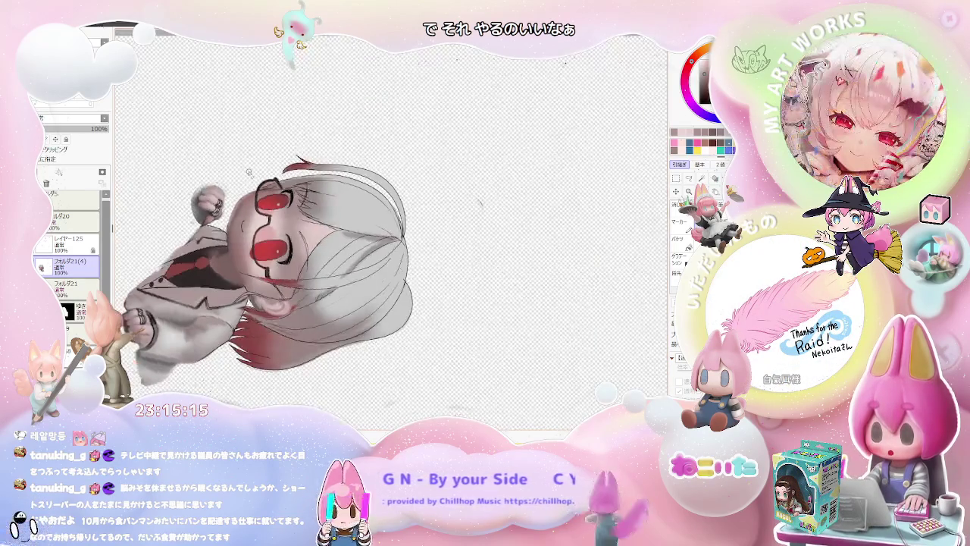
{"action": "key", "text": "Home"}
{"action": "left_click_drag", "start_coordinate": [364, 180], "coordinate": [324, 172]}
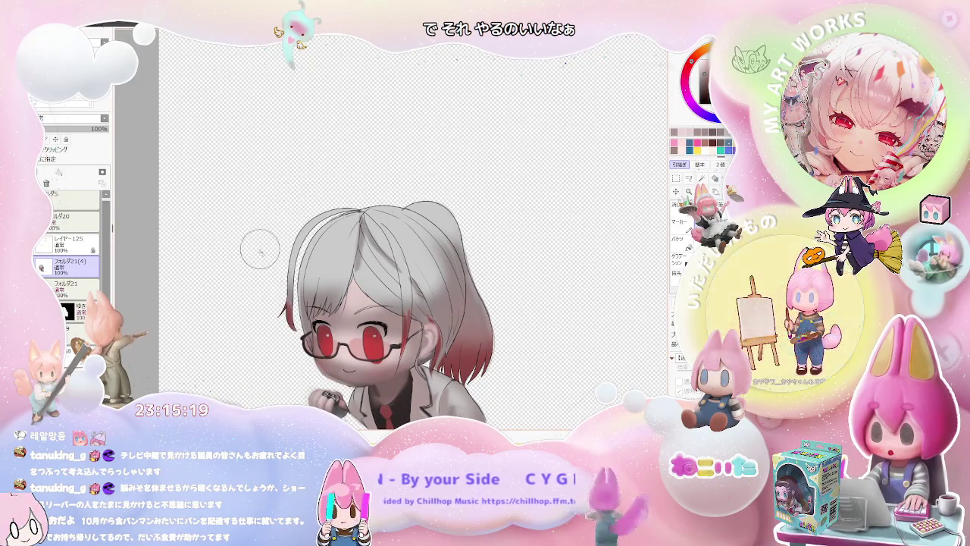
- Tilt and zoom onto the fist and tie, and adjust the brush size
{"action": "scroll", "coordinate": [425, 238], "scroll_direction": "down", "scroll_amount": 2}
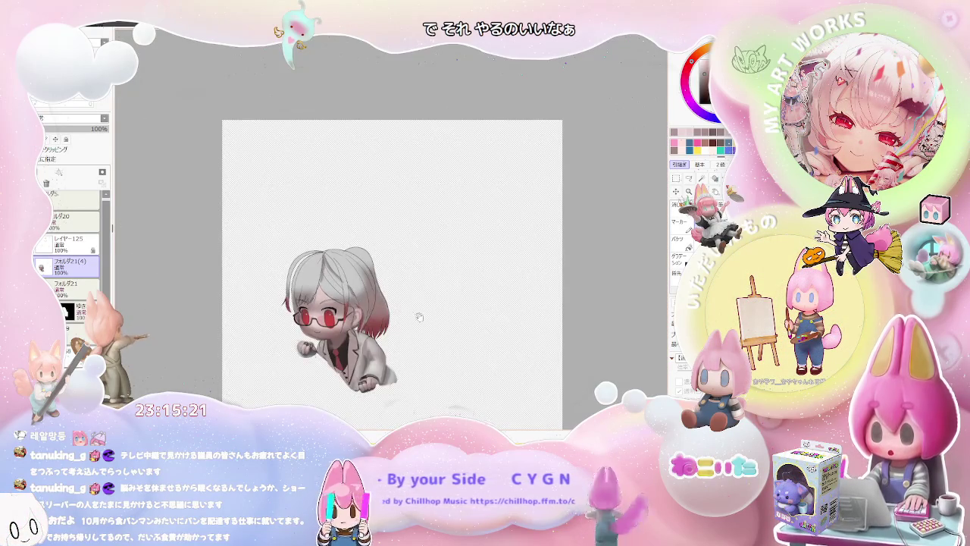
{"action": "key", "text": "Delete"}
{"action": "scroll", "coordinate": [315, 284], "scroll_direction": "up", "scroll_amount": 2}
{"action": "scroll", "coordinate": [315, 283], "scroll_direction": "up", "scroll_amount": 2}
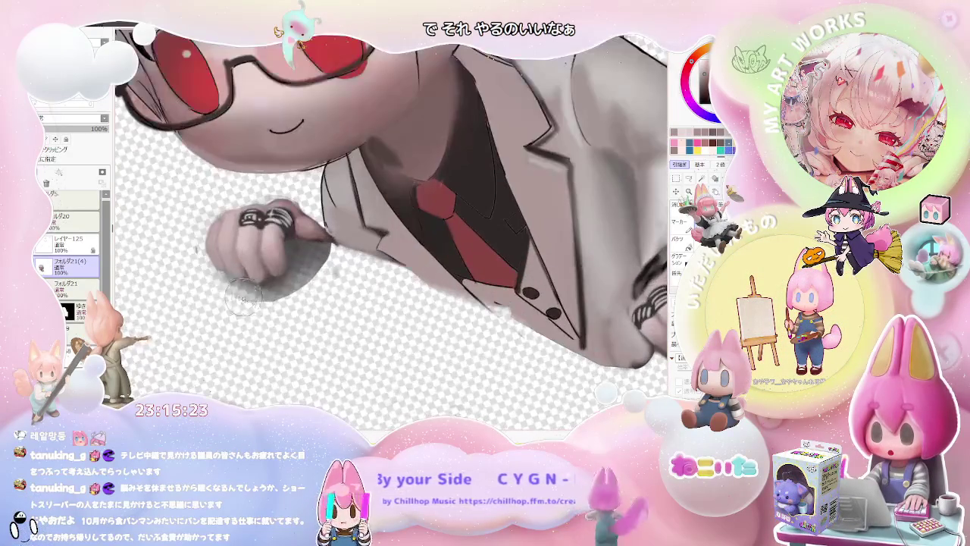
{"action": "scroll", "coordinate": [315, 283], "scroll_direction": "up", "scroll_amount": 1}
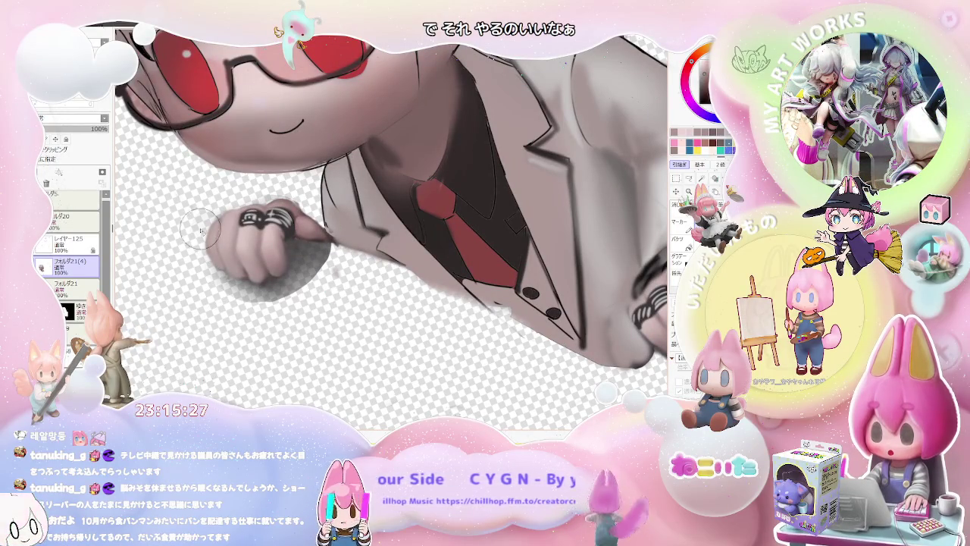
{"action": "key", "text": "bracketright"}
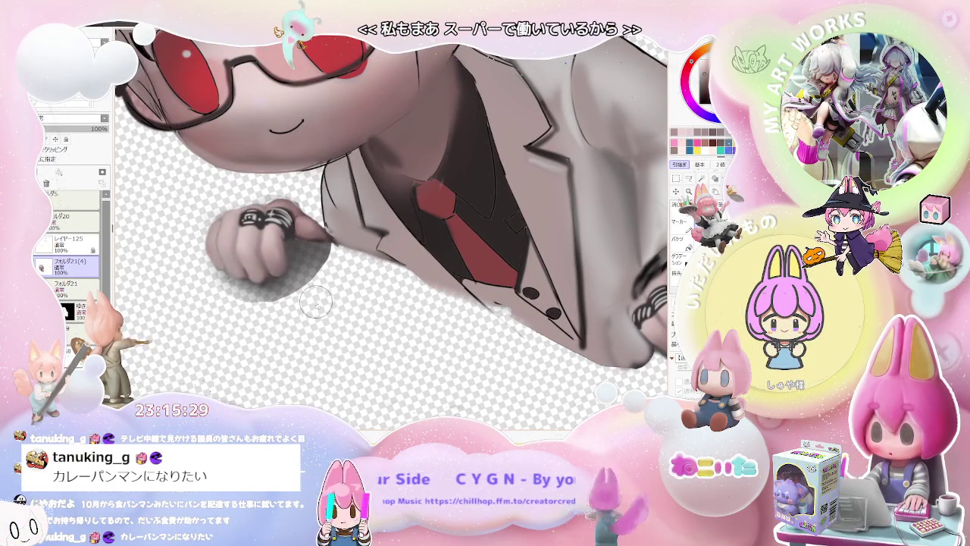
{"action": "key", "text": "bracketleft"}
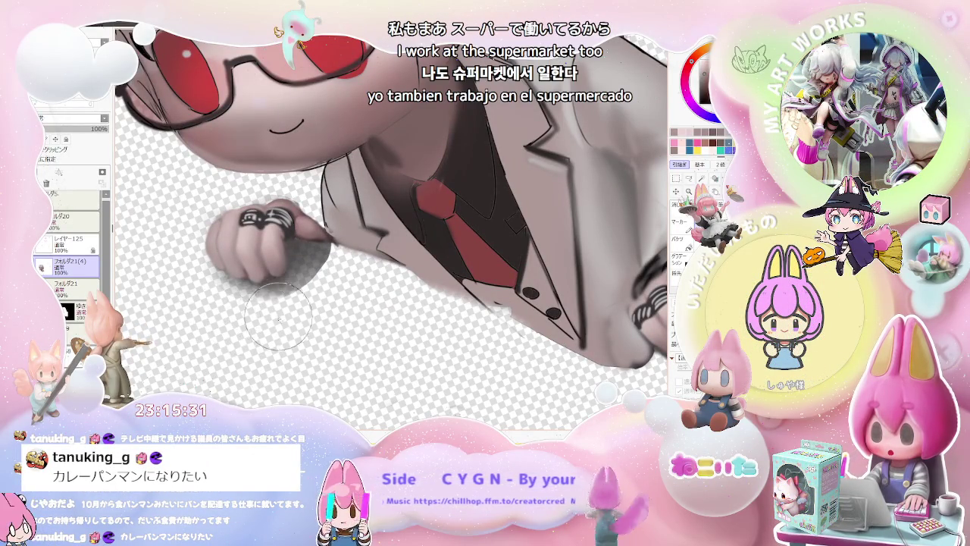
{"action": "key", "text": "bracketright"}
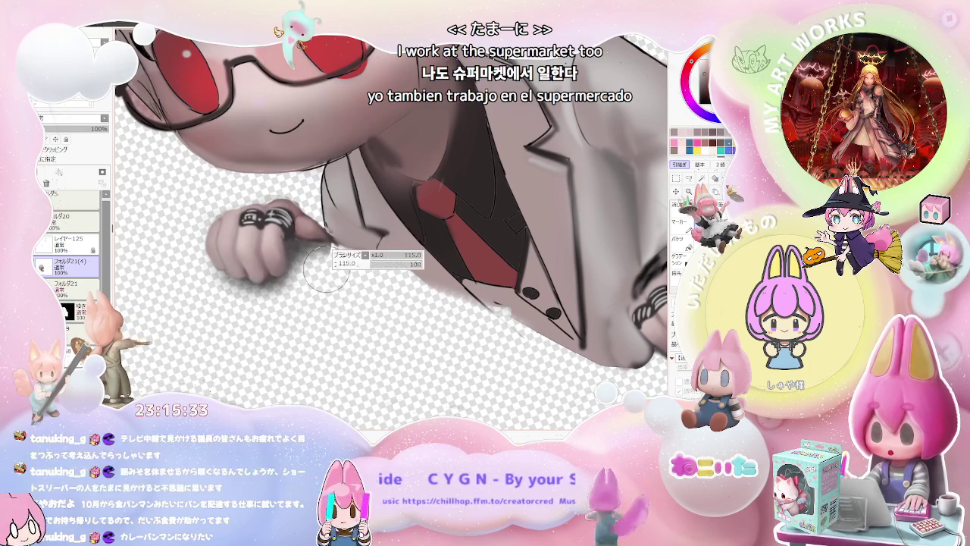
- Airbrush softer shading on the ringed fist and the jacket around the red tie
{"action": "scroll", "coordinate": [324, 280], "scroll_direction": "down", "scroll_amount": 3}
{"action": "scroll", "coordinate": [324, 280], "scroll_direction": "down", "scroll_amount": 2}
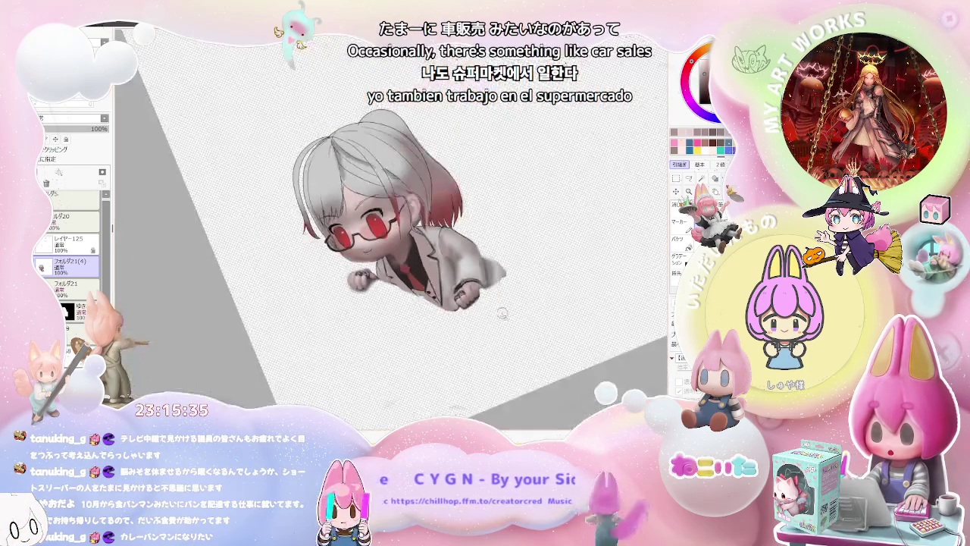
{"action": "scroll", "coordinate": [501, 331], "scroll_direction": "up", "scroll_amount": 2}
{"action": "scroll", "coordinate": [431, 334], "scroll_direction": "up", "scroll_amount": 3}
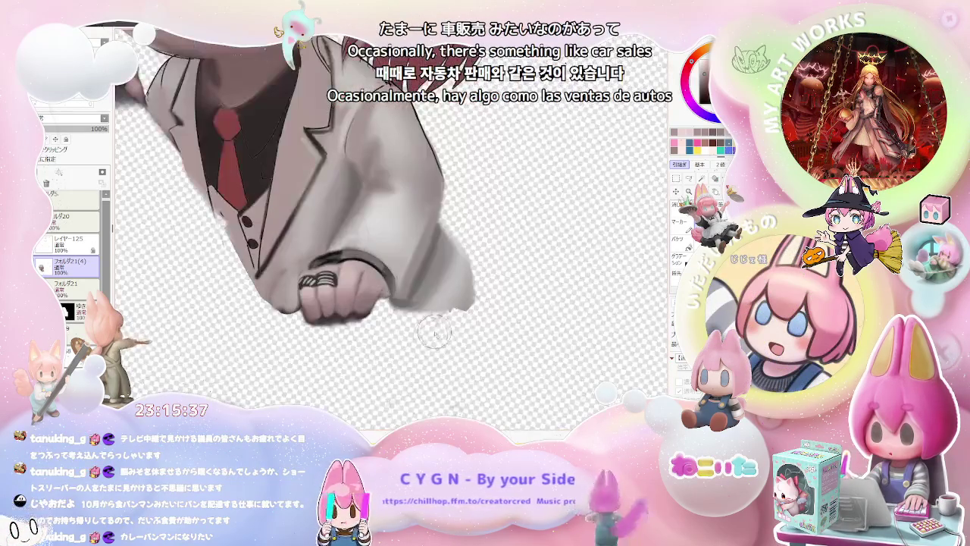
{"action": "scroll", "coordinate": [335, 340], "scroll_direction": "down", "scroll_amount": 1}
{"action": "scroll", "coordinate": [355, 350], "scroll_direction": "down", "scroll_amount": 1}
{"action": "scroll", "coordinate": [365, 356], "scroll_direction": "down", "scroll_amount": 1}
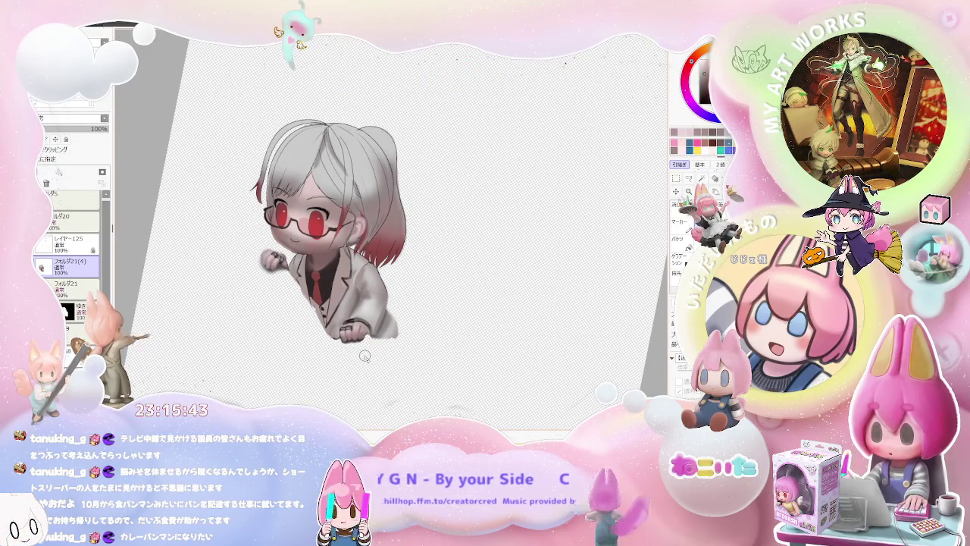
{"action": "left_click_drag", "start_coordinate": [365, 355], "coordinate": [292, 347]}
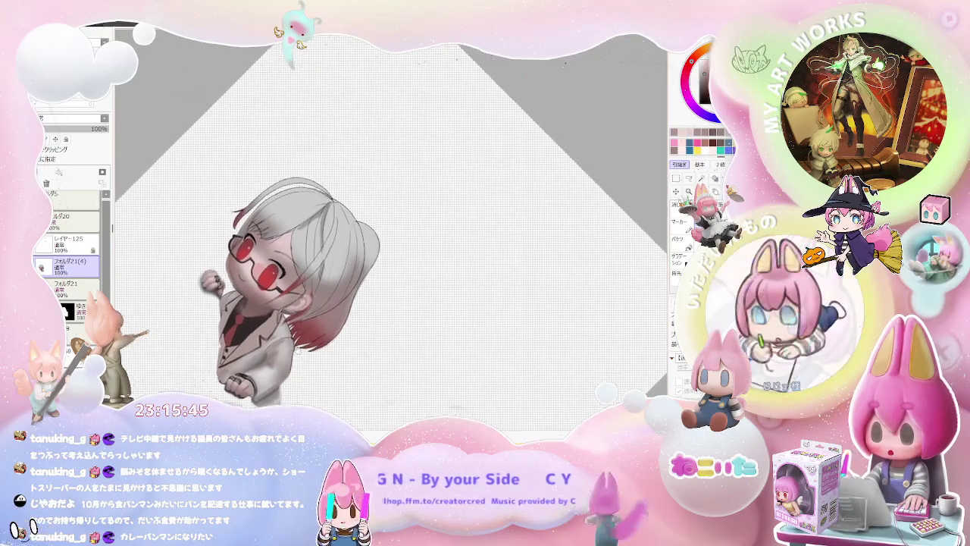
- Halve the brush size and tilt the view about 15° toward the tie
{"action": "scroll", "coordinate": [237, 345], "scroll_direction": "up", "scroll_amount": 3}
{"action": "scroll", "coordinate": [237, 345], "scroll_direction": "up", "scroll_amount": 3}
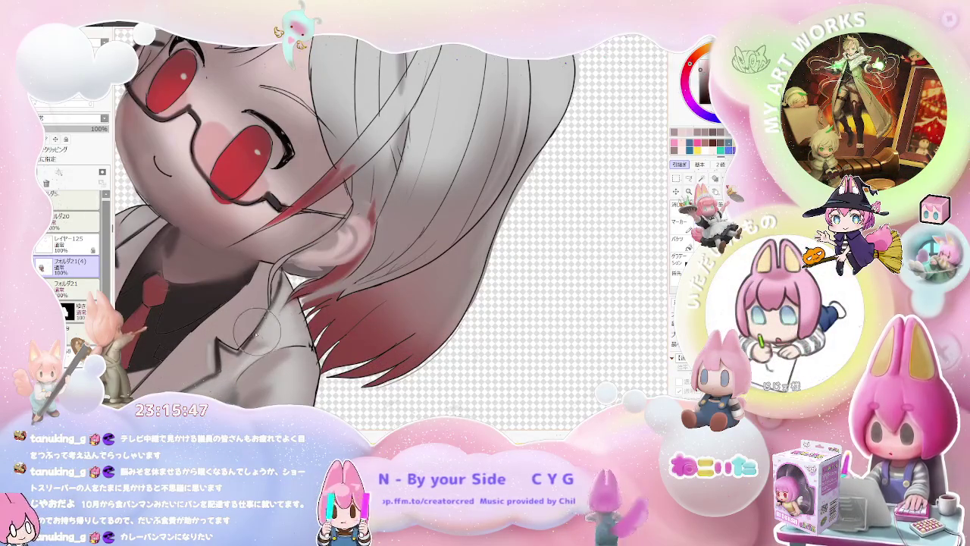
{"action": "key", "text": "["}
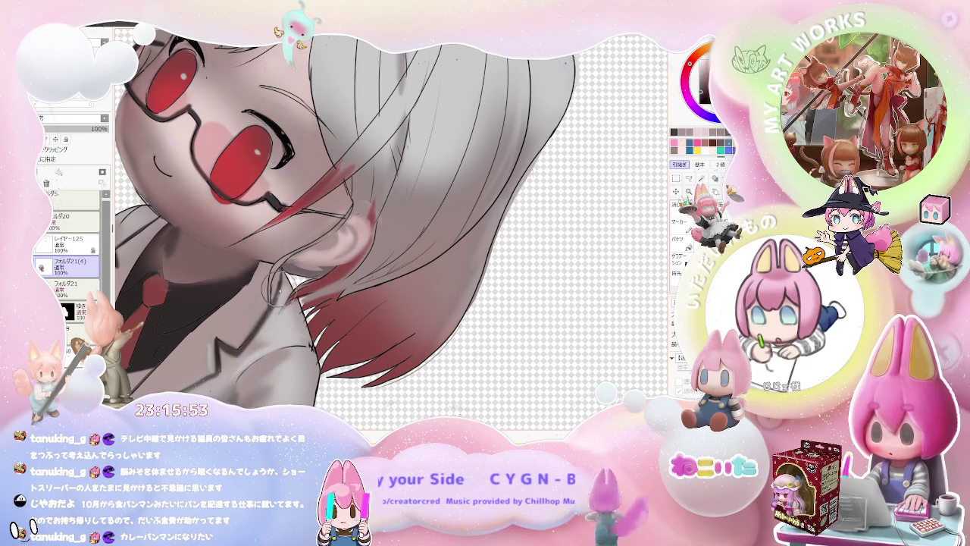
{"action": "key", "text": "Home"}
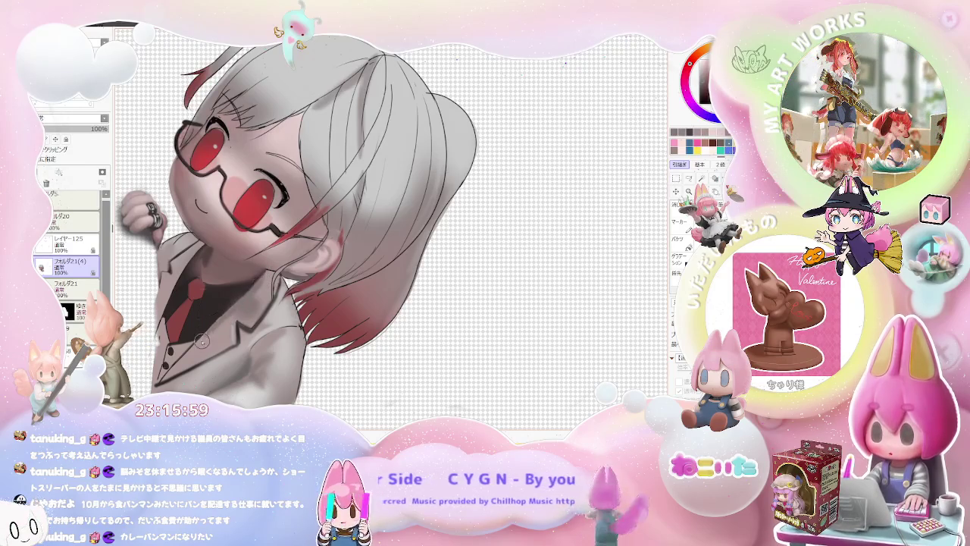
{"action": "scroll", "coordinate": [264, 272], "scroll_direction": "down", "scroll_amount": 3}
{"action": "scroll", "coordinate": [246, 320], "scroll_direction": "down", "scroll_amount": 2}
{"action": "mouse_move", "coordinate": [246, 319]}
{"action": "left_mouse_down"}
{"action": "mouse_move", "coordinate": [313, 289]}
{"action": "mouse_move", "coordinate": [250, 261]}
{"action": "left_mouse_up"}
{"action": "scroll", "coordinate": [234, 251], "scroll_direction": "up", "scroll_amount": 3}
{"action": "scroll", "coordinate": [234, 251], "scroll_direction": "up", "scroll_amount": 2}
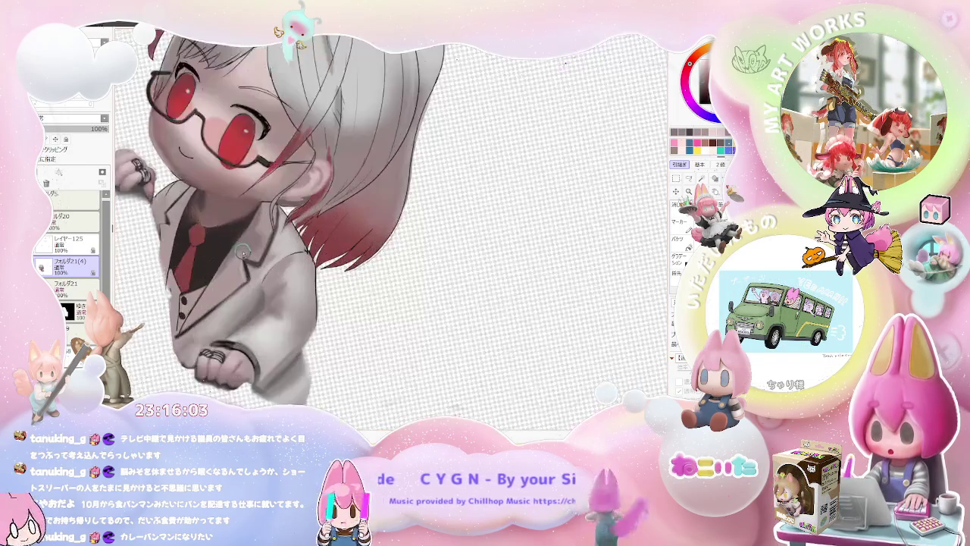
- Broadly shade the area near the tie with a large brush, then shrink the brush
{"action": "left_click_drag", "start_coordinate": [201, 310], "coordinate": [232, 262]}
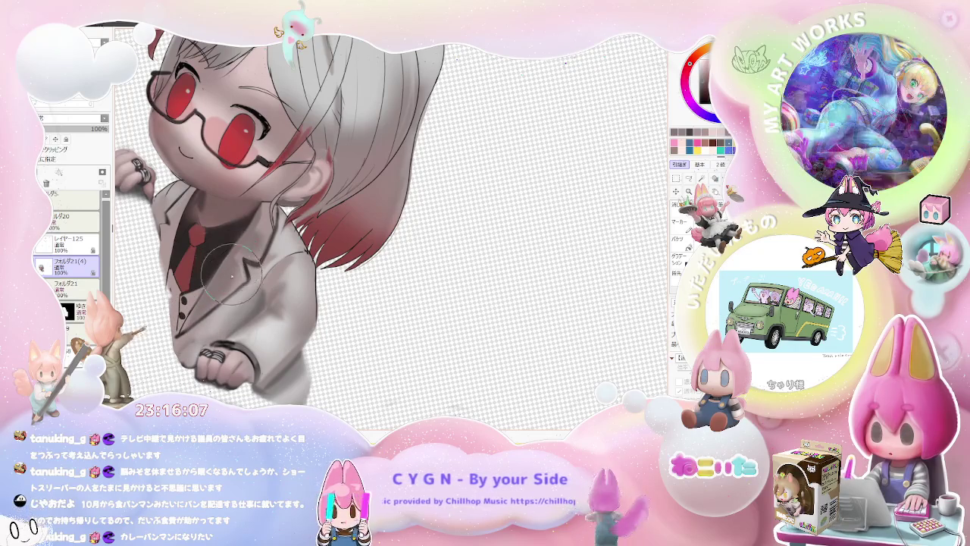
{"action": "scroll", "coordinate": [234, 276], "scroll_direction": "down", "scroll_amount": 3}
{"action": "left_click_drag", "start_coordinate": [234, 276], "coordinate": [260, 278]}
{"action": "scroll", "coordinate": [245, 285], "scroll_direction": "up", "scroll_amount": 3}
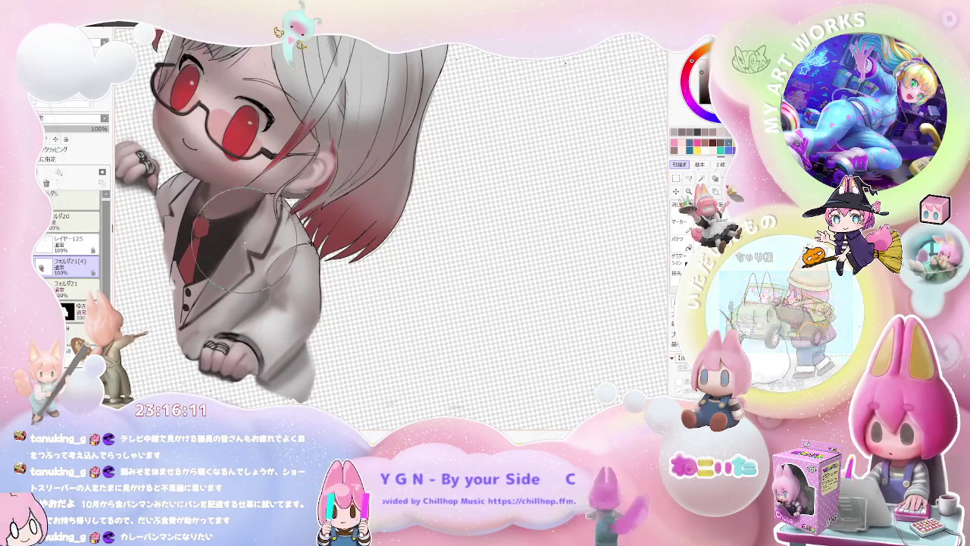
{"action": "scroll", "coordinate": [273, 250], "scroll_direction": "down", "scroll_amount": 3}
{"action": "left_click_drag", "start_coordinate": [281, 261], "coordinate": [286, 267]}
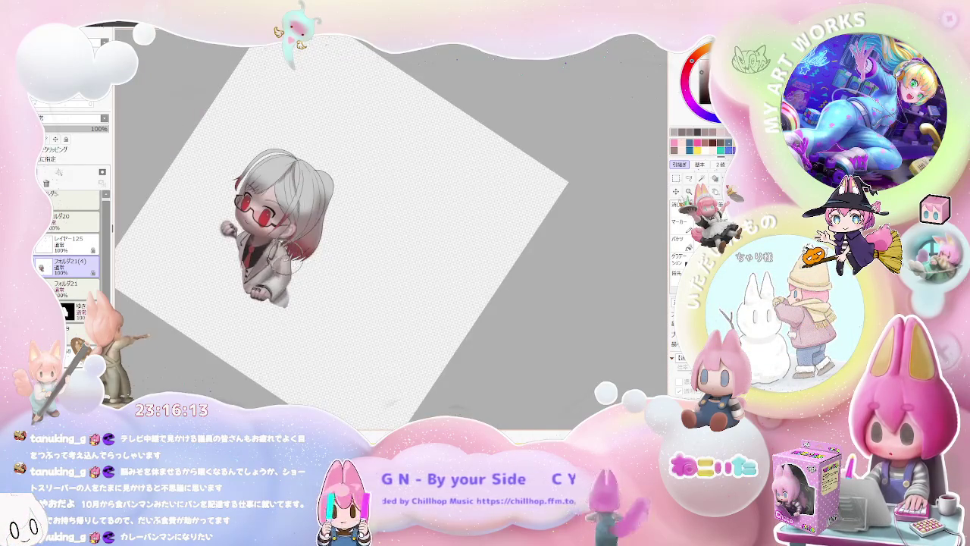
{"action": "scroll", "coordinate": [287, 262], "scroll_direction": "up", "scroll_amount": 5}
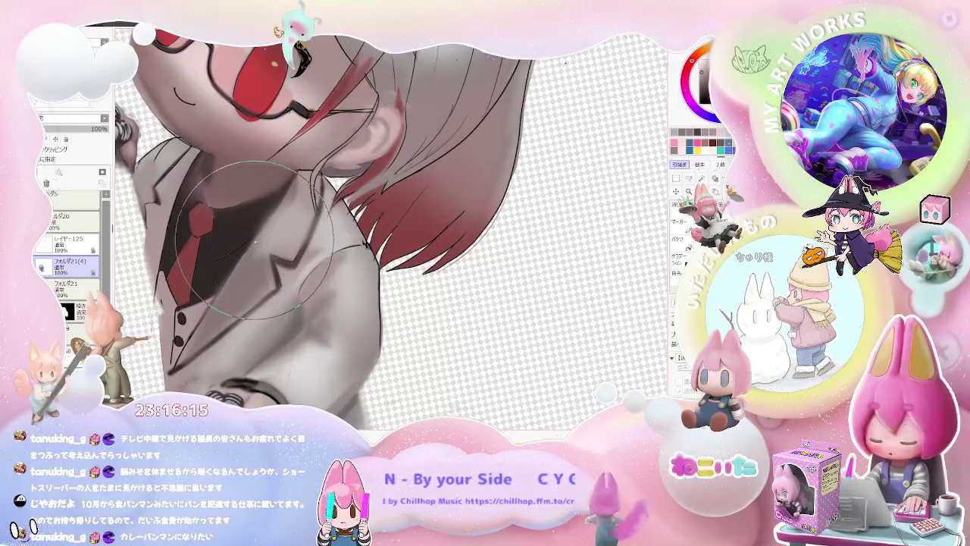
{"action": "mouse_move", "coordinate": [258, 244]}
{"action": "left_mouse_down"}
{"action": "mouse_move", "coordinate": [260, 220]}
{"action": "mouse_move", "coordinate": [227, 300]}
{"action": "left_mouse_up"}
{"action": "scroll", "coordinate": [225, 303], "scroll_direction": "up", "scroll_amount": 1}
{"action": "scroll", "coordinate": [225, 304], "scroll_direction": "down", "scroll_amount": 2}
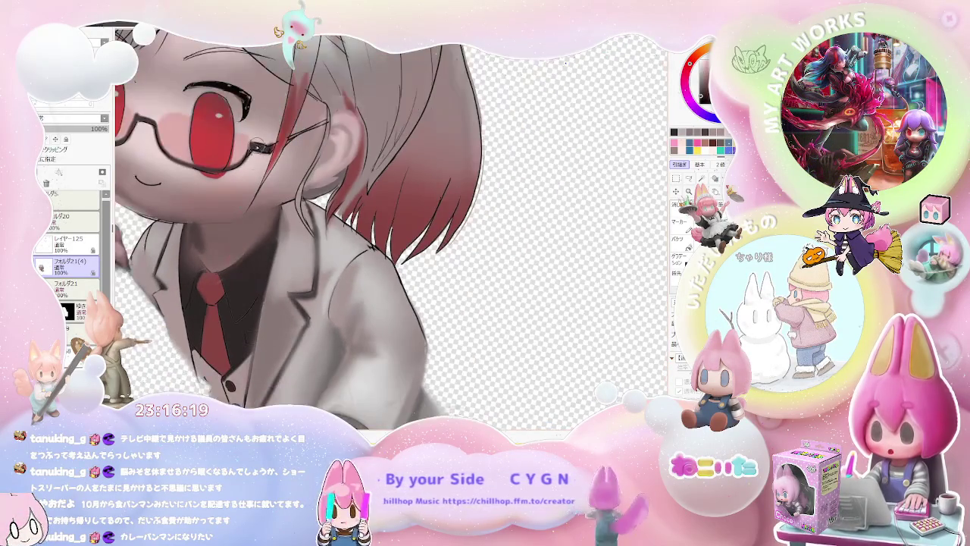
{"action": "scroll", "coordinate": [254, 193], "scroll_direction": "up", "scroll_amount": 2}
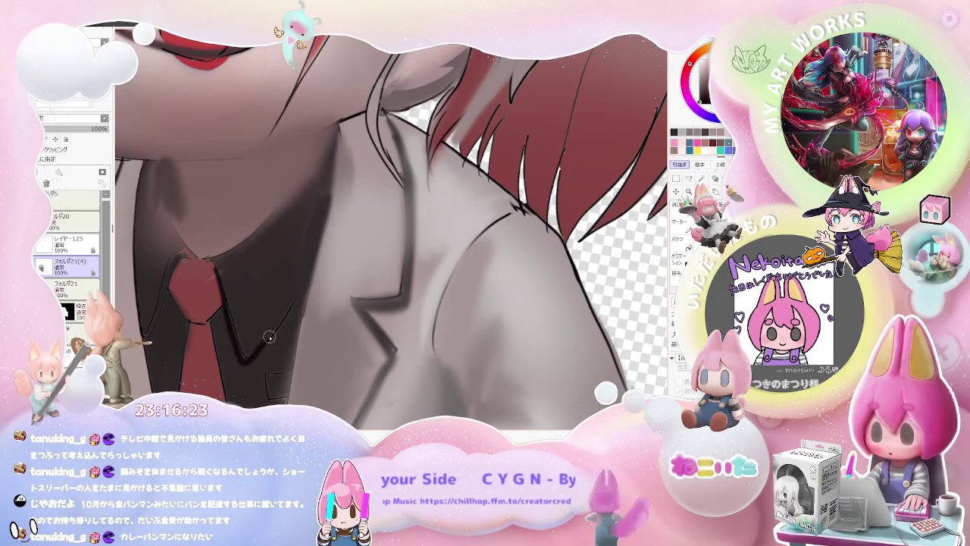
{"action": "scroll", "coordinate": [303, 288], "scroll_direction": "down", "scroll_amount": 2}
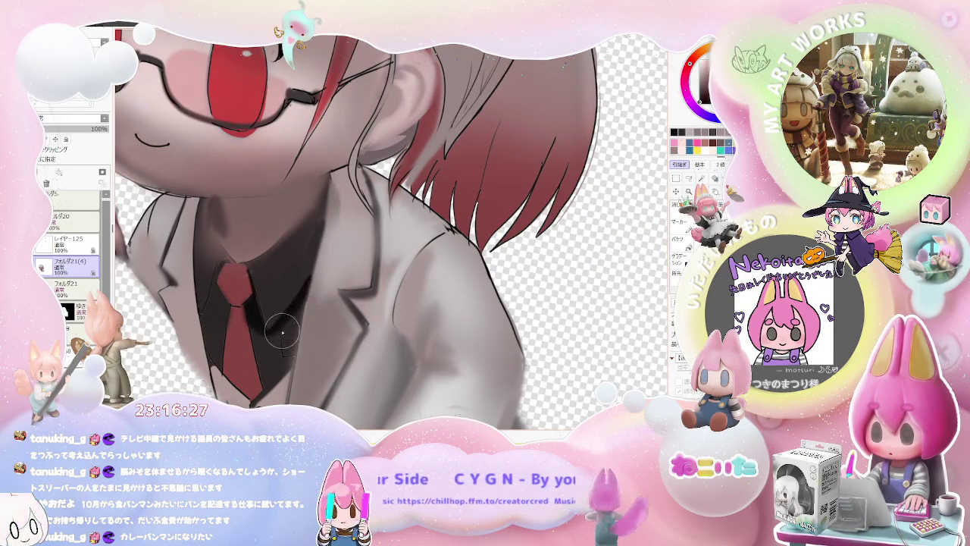
{"action": "scroll", "coordinate": [286, 327], "scroll_direction": "down", "scroll_amount": 2}
{"action": "scroll", "coordinate": [287, 327], "scroll_direction": "down", "scroll_amount": 1}
{"action": "scroll", "coordinate": [258, 296], "scroll_direction": "up", "scroll_amount": 2}
{"action": "scroll", "coordinate": [241, 271], "scroll_direction": "up", "scroll_amount": 1}
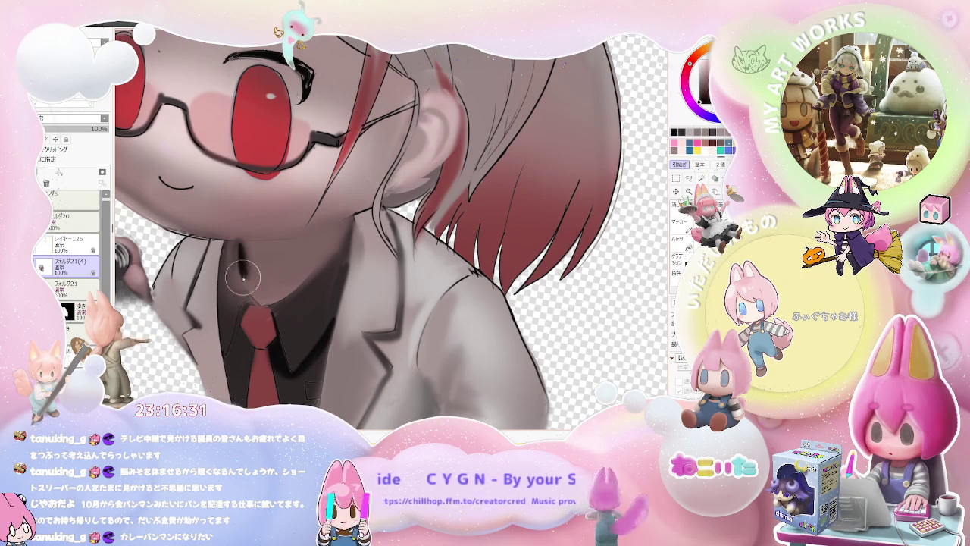
{"action": "scroll", "coordinate": [241, 265], "scroll_direction": "down", "scroll_amount": 1}
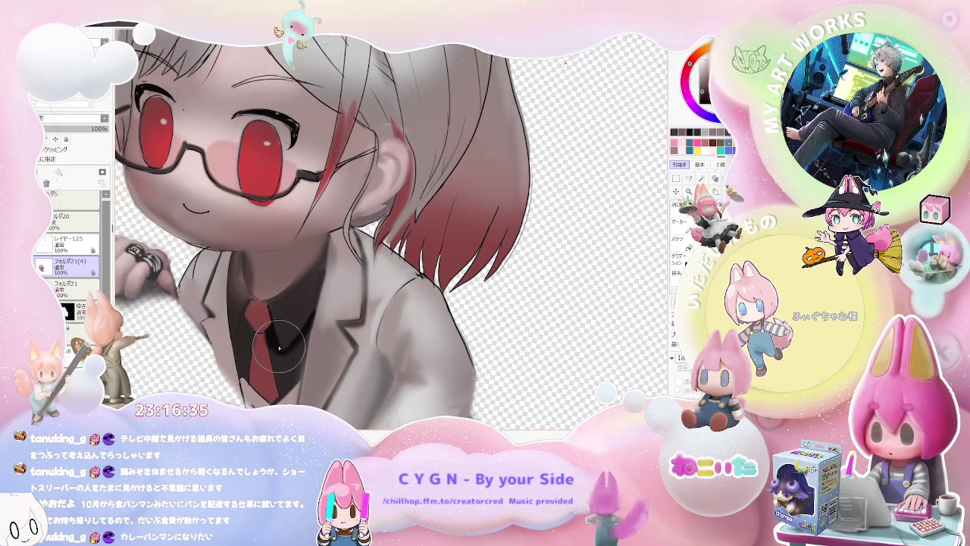
- Darken the shirt collar beside the red tie and lighten the tie knot
{"action": "mouse_move", "coordinate": [244, 328]}
{"action": "left_mouse_down"}
{"action": "mouse_move", "coordinate": [228, 318]}
{"action": "mouse_move", "coordinate": [231, 331]}
{"action": "left_mouse_up"}
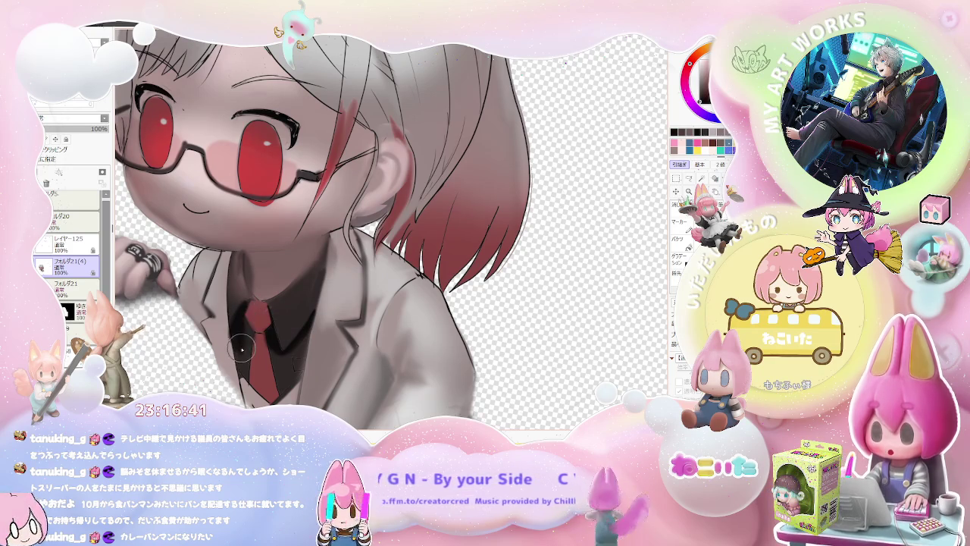
{"action": "left_click_drag", "start_coordinate": [272, 323], "coordinate": [252, 313]}
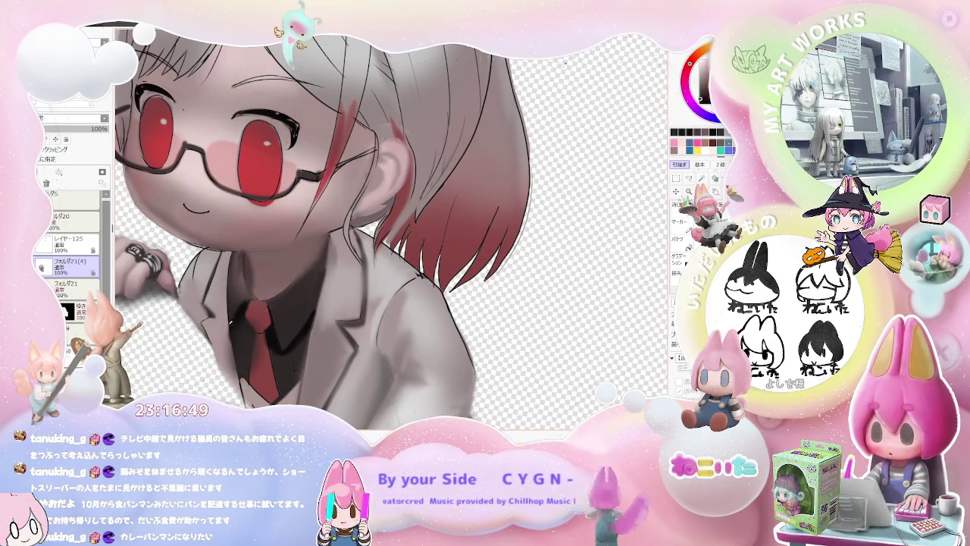
{"action": "scroll", "coordinate": [225, 350], "scroll_direction": "down", "scroll_amount": 2}
{"action": "scroll", "coordinate": [225, 345], "scroll_direction": "up", "scroll_amount": 2}
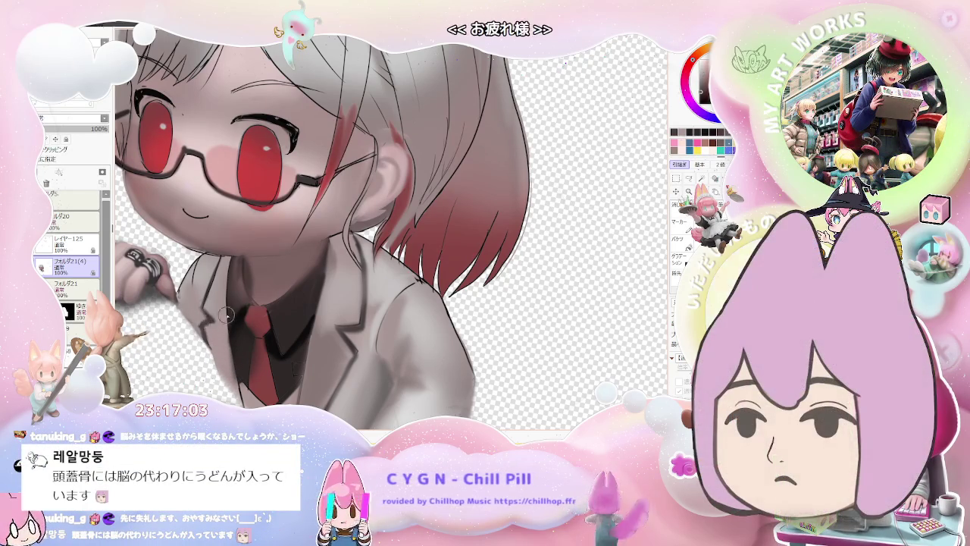
- Paint two darker grey strokes on the jacket just beside the ringed hand
{"action": "scroll", "coordinate": [222, 319], "scroll_direction": "down", "scroll_amount": 3}
{"action": "scroll", "coordinate": [222, 320], "scroll_direction": "down", "scroll_amount": 2}
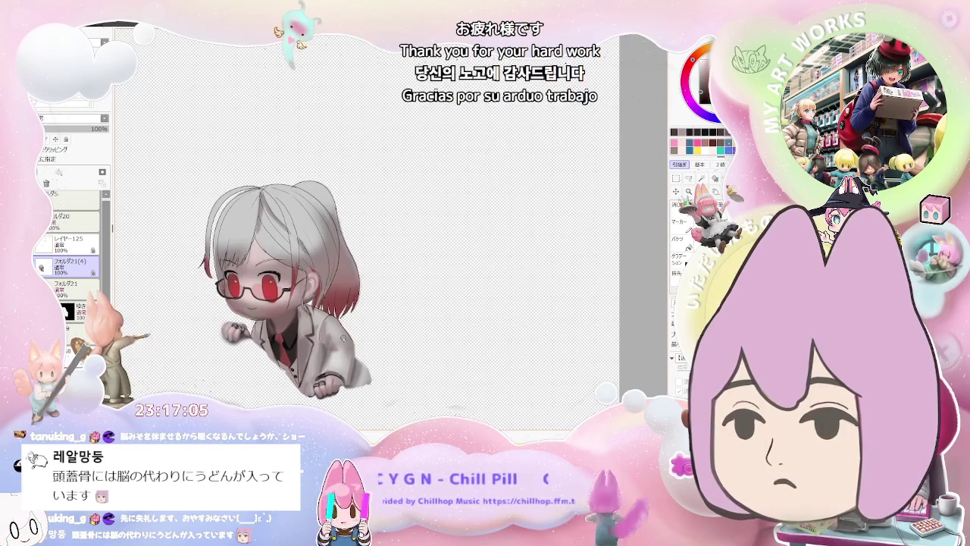
{"action": "scroll", "coordinate": [259, 330], "scroll_direction": "up", "scroll_amount": 2}
{"action": "scroll", "coordinate": [259, 330], "scroll_direction": "up", "scroll_amount": 2}
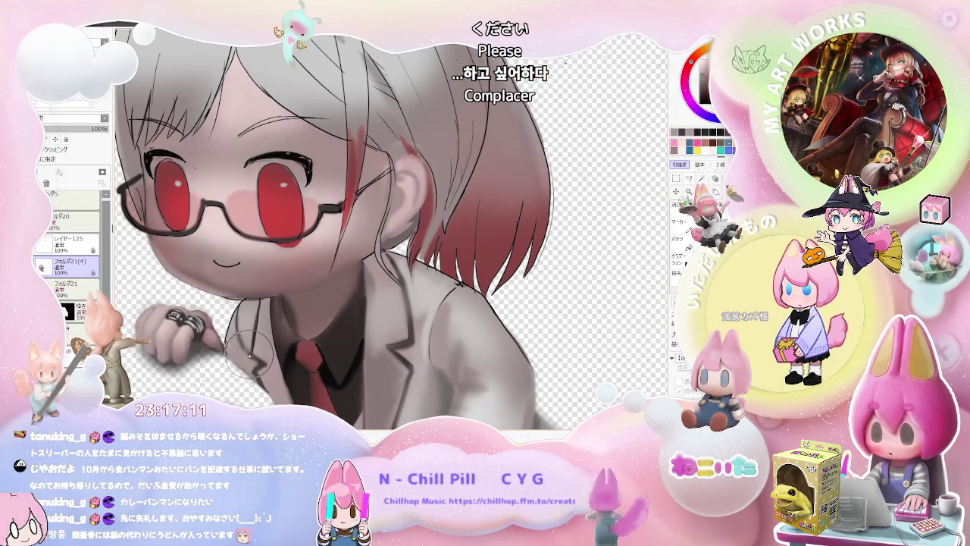
{"action": "scroll", "coordinate": [250, 352], "scroll_direction": "up", "scroll_amount": 2}
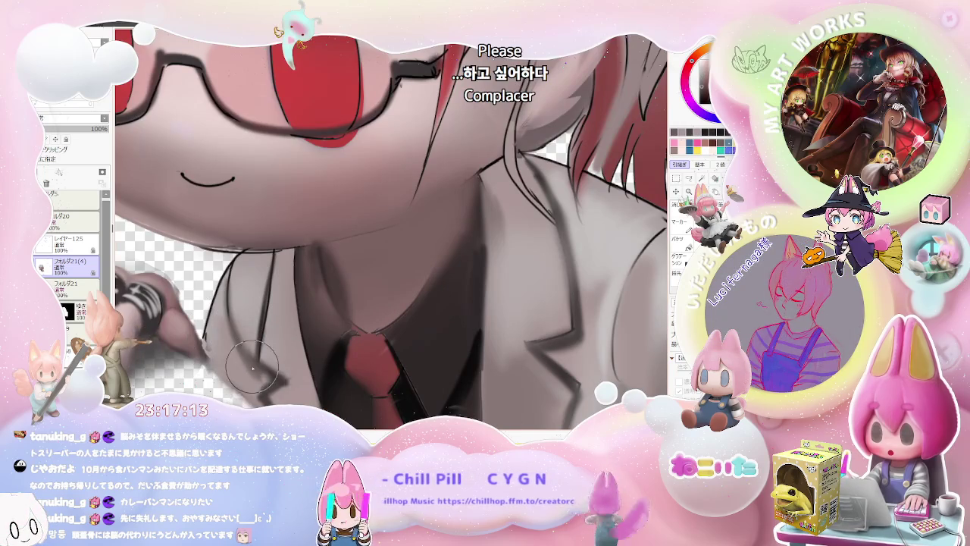
{"action": "scroll", "coordinate": [255, 370], "scroll_direction": "down", "scroll_amount": 2}
{"action": "scroll", "coordinate": [256, 370], "scroll_direction": "down", "scroll_amount": 1}
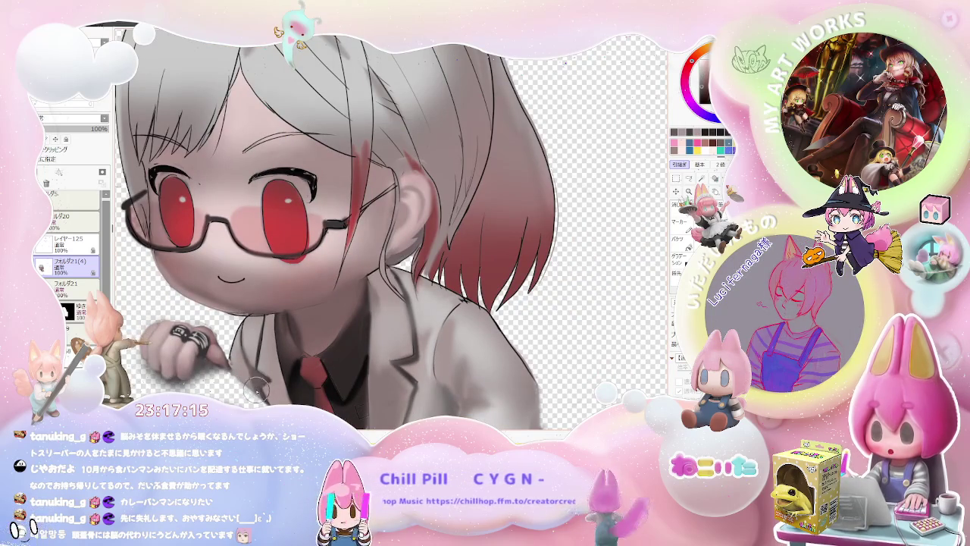
{"action": "left_click_drag", "start_coordinate": [256, 383], "coordinate": [250, 371]}
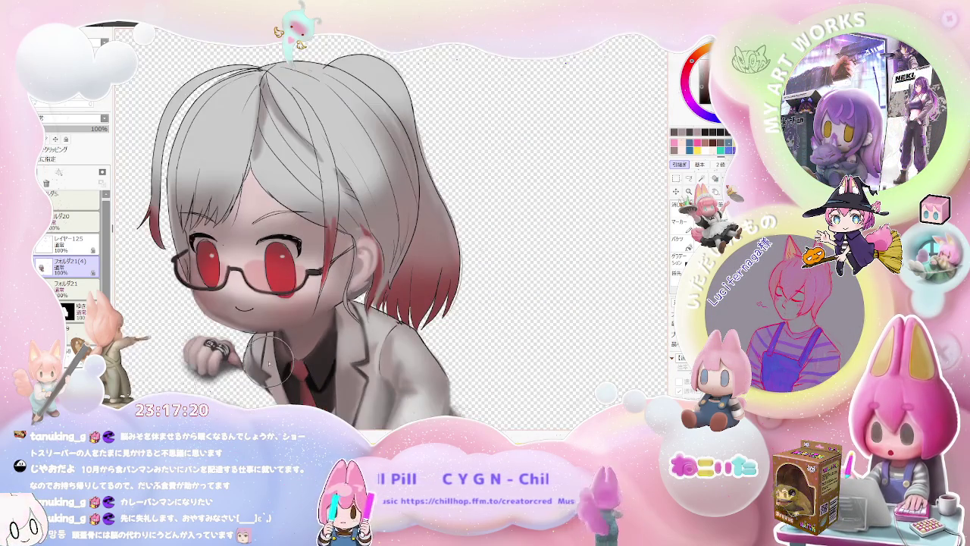
{"action": "left_click_drag", "start_coordinate": [250, 371], "coordinate": [261, 369]}
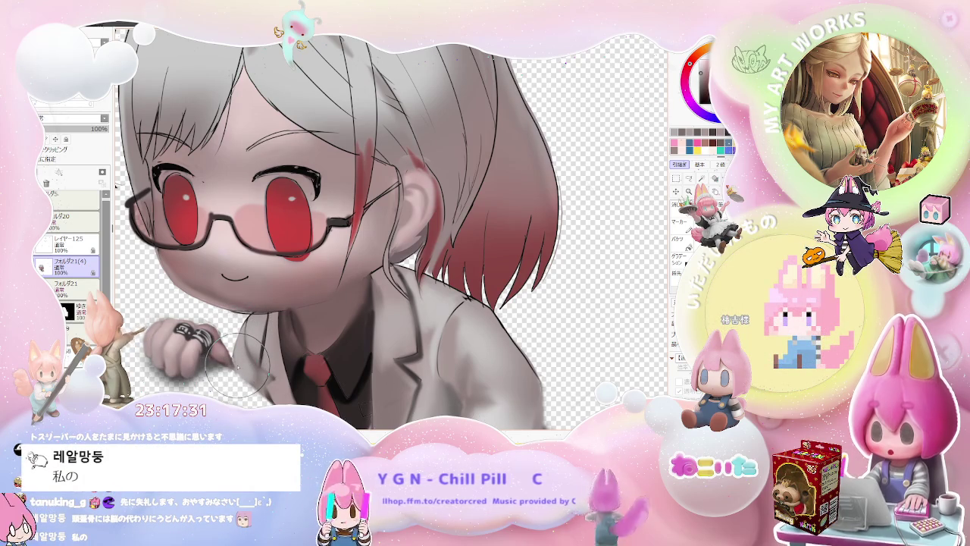
{"action": "scroll", "coordinate": [288, 338], "scroll_direction": "down", "scroll_amount": 1}
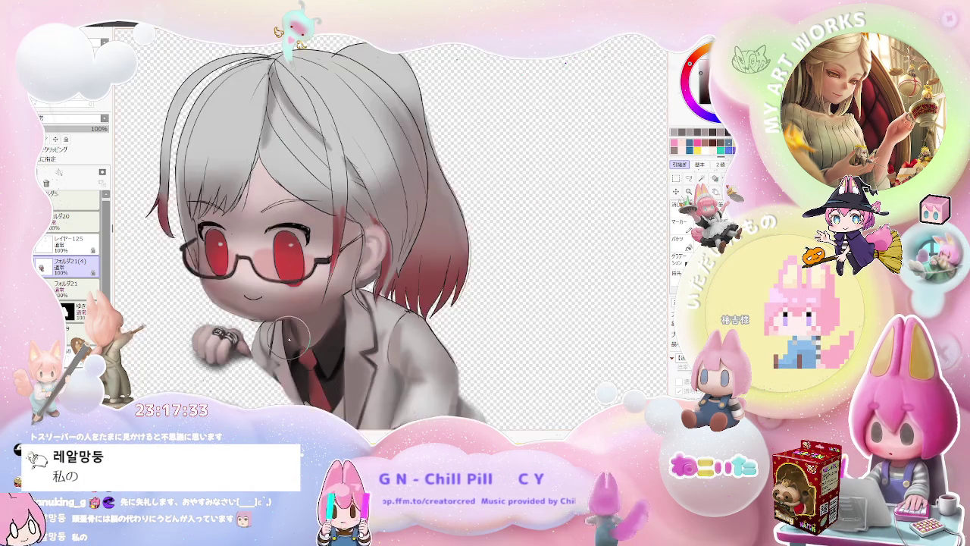
{"action": "scroll", "coordinate": [288, 338], "scroll_direction": "down", "scroll_amount": 1}
{"action": "scroll", "coordinate": [288, 339], "scroll_direction": "up", "scroll_amount": 1}
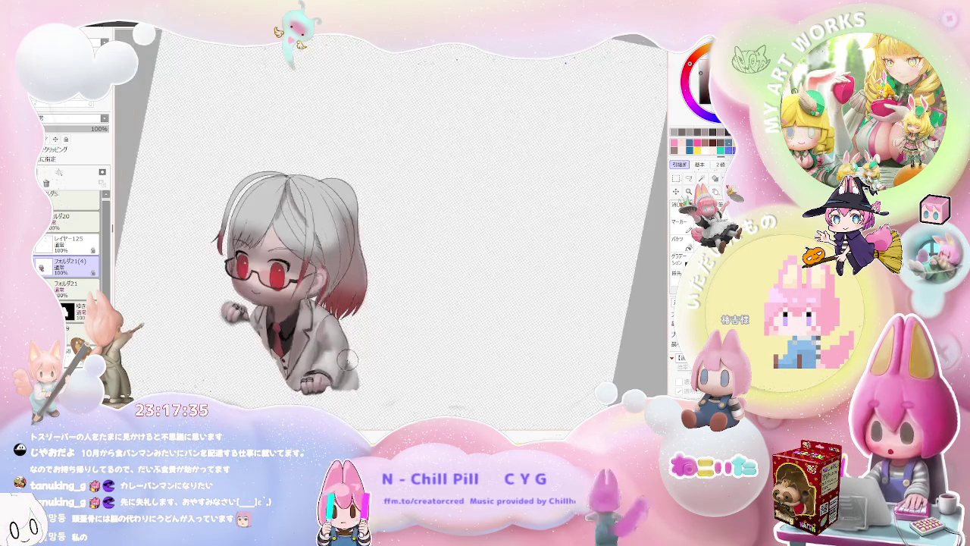
- Zoom in on the jacket and enlarge the brush for broad shading
{"action": "scroll", "coordinate": [288, 338], "scroll_direction": "up", "scroll_amount": 1}
{"action": "scroll", "coordinate": [288, 334], "scroll_direction": "up", "scroll_amount": 1}
{"action": "scroll", "coordinate": [280, 311], "scroll_direction": "up", "scroll_amount": 2}
{"action": "left_click_drag", "start_coordinate": [279, 303], "coordinate": [300, 294]}
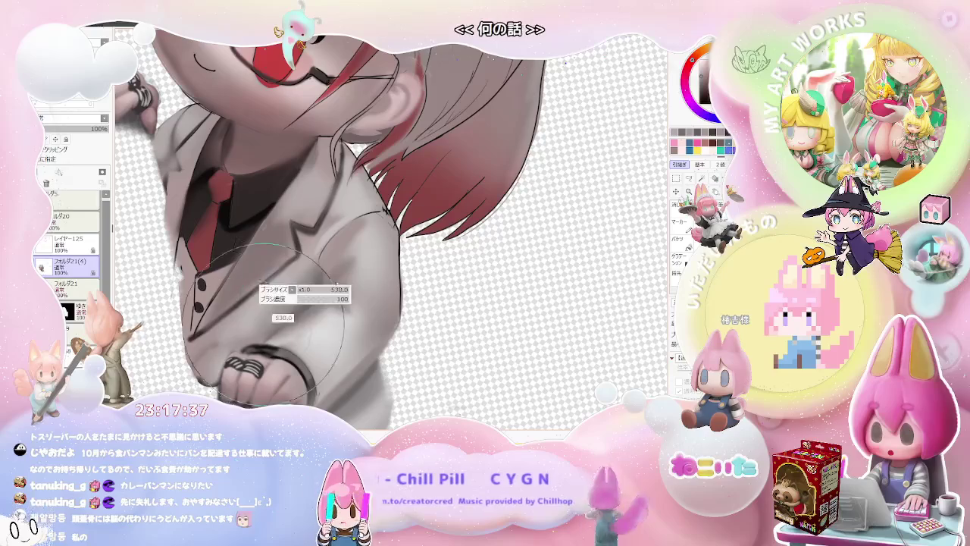
{"action": "scroll", "coordinate": [299, 294], "scroll_direction": "down", "scroll_amount": 2}
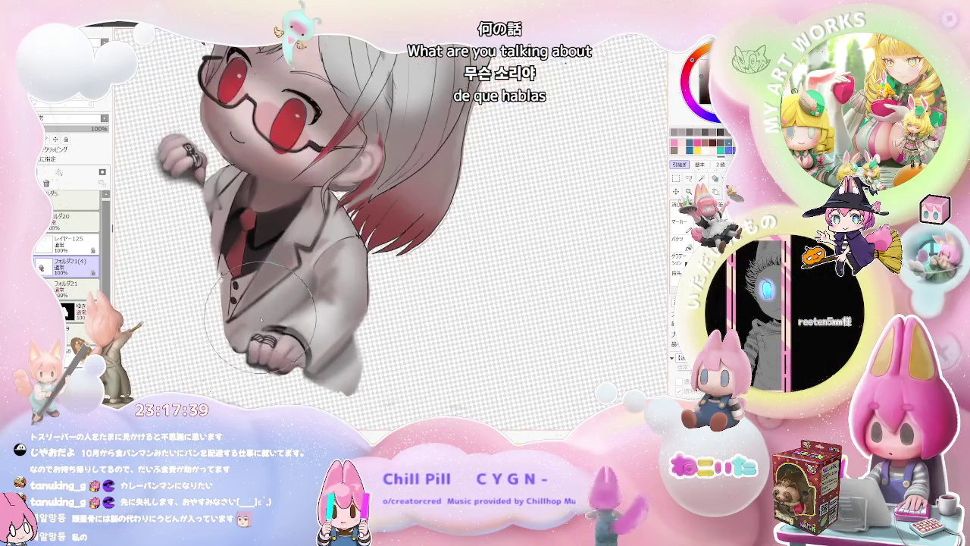
{"action": "scroll", "coordinate": [236, 351], "scroll_direction": "down", "scroll_amount": 2}
{"action": "scroll", "coordinate": [288, 326], "scroll_direction": "down", "scroll_amount": 2}
{"action": "scroll", "coordinate": [324, 310], "scroll_direction": "down", "scroll_amount": 1}
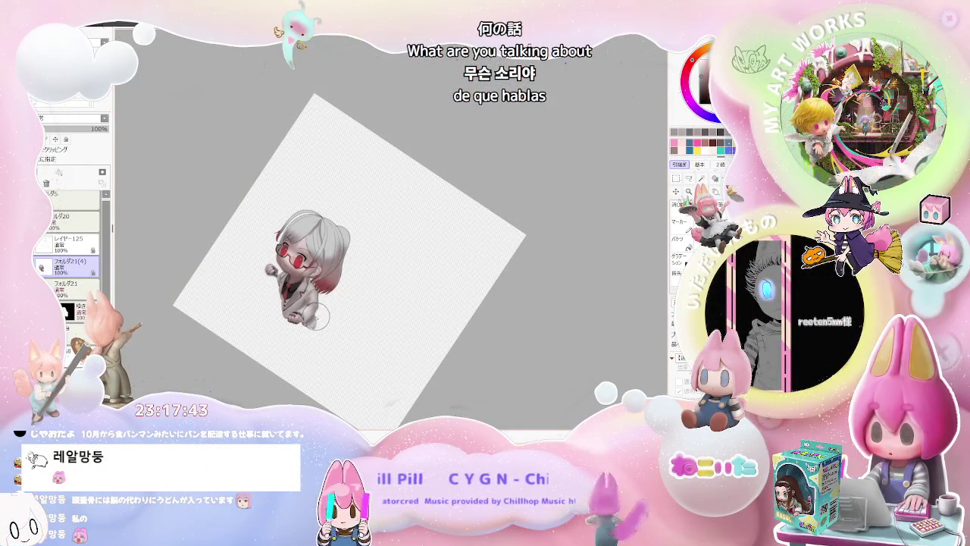
{"action": "scroll", "coordinate": [311, 314], "scroll_direction": "up", "scroll_amount": 2}
{"action": "scroll", "coordinate": [288, 299], "scroll_direction": "up", "scroll_amount": 3}
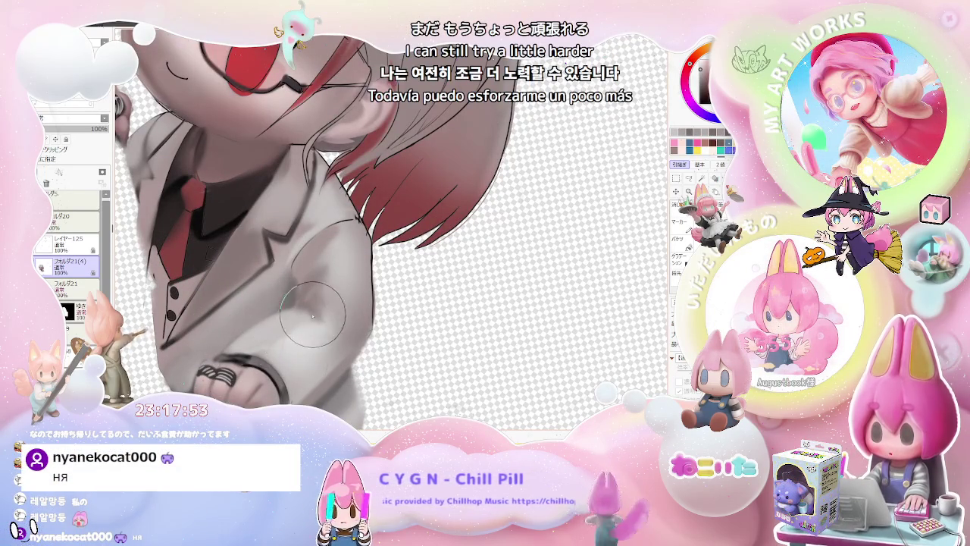
- Tilt the canvas and paint grey shading along the jacket's right side
{"action": "scroll", "coordinate": [288, 319], "scroll_direction": "down", "scroll_amount": 5}
{"action": "key", "text": "Delete"}
{"action": "key", "text": "Delete"}
{"action": "scroll", "coordinate": [331, 323], "scroll_direction": "up", "scroll_amount": 2}
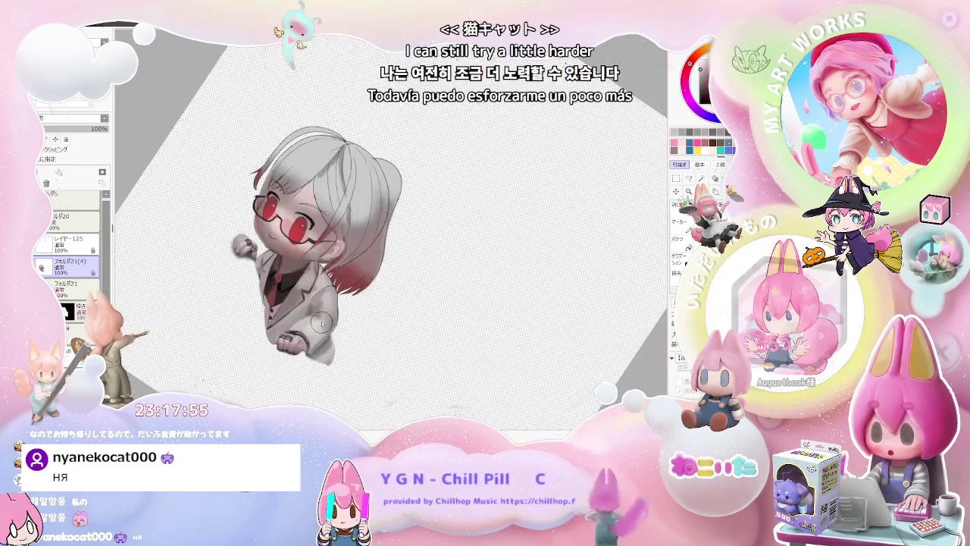
{"action": "scroll", "coordinate": [303, 330], "scroll_direction": "up", "scroll_amount": 2}
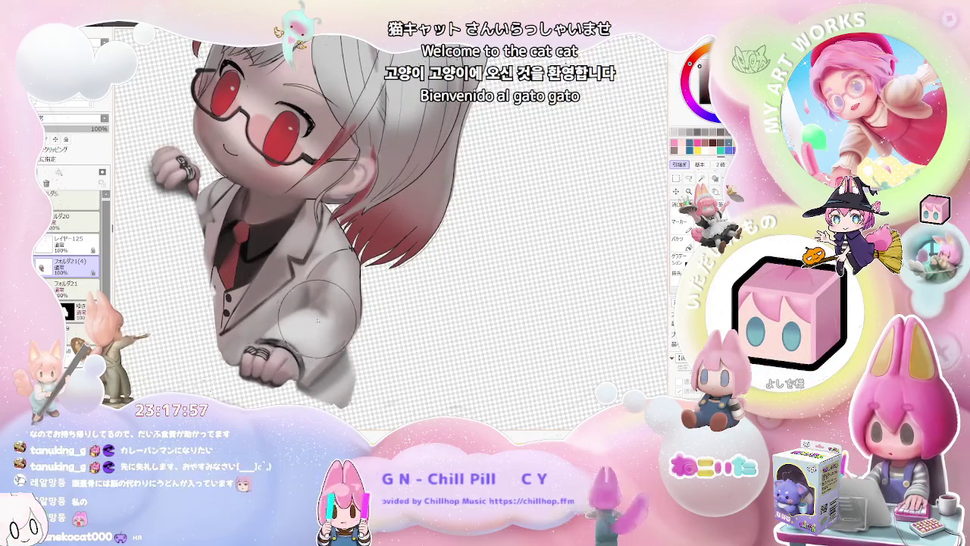
{"action": "left_click_drag", "start_coordinate": [266, 307], "coordinate": [333, 296]}
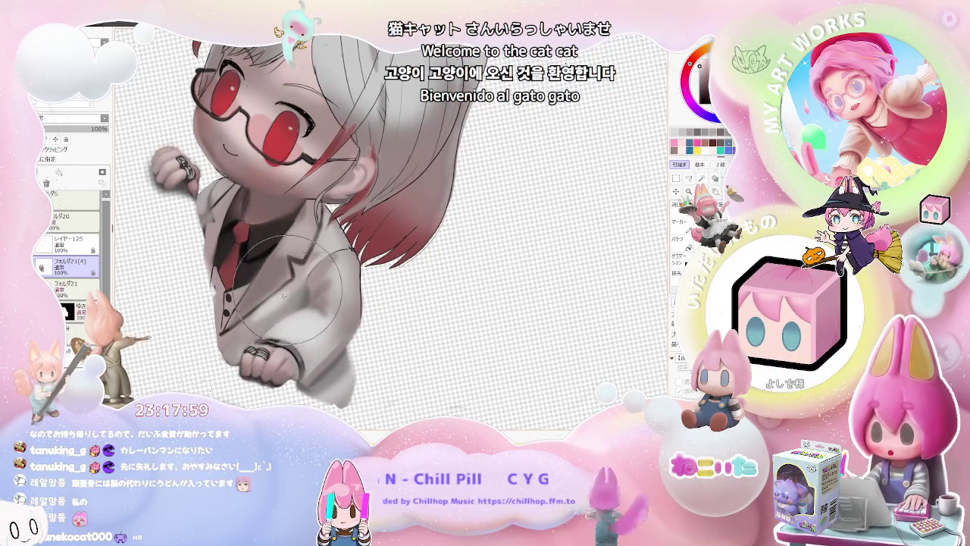
{"action": "scroll", "coordinate": [277, 307], "scroll_direction": "down", "scroll_amount": 2}
- Rotate the view about 45 degrees and shrink the brush slightly
{"action": "scroll", "coordinate": [281, 308], "scroll_direction": "up", "scroll_amount": 2}
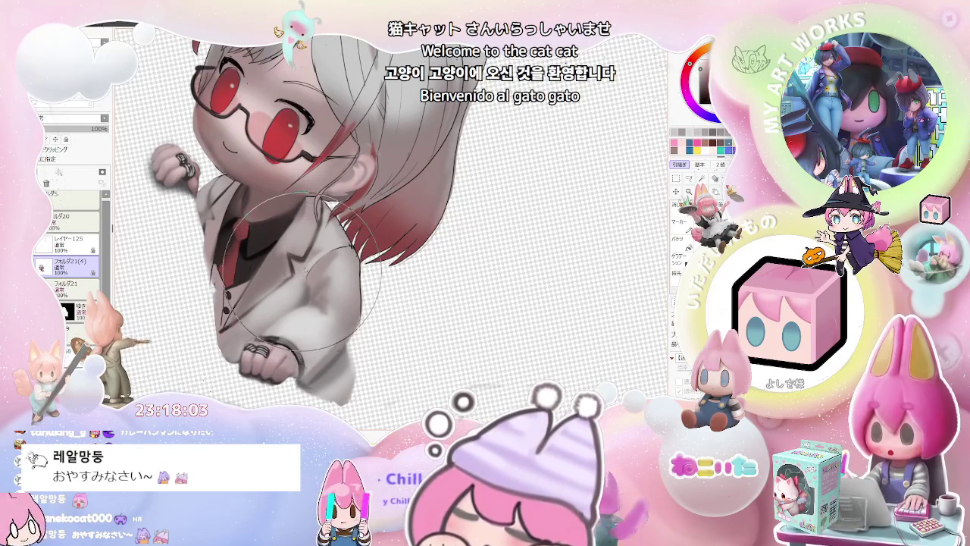
{"action": "scroll", "coordinate": [301, 282], "scroll_direction": "up", "scroll_amount": 1}
{"action": "scroll", "coordinate": [268, 334], "scroll_direction": "up", "scroll_amount": 1}
{"action": "scroll", "coordinate": [268, 334], "scroll_direction": "up", "scroll_amount": 1}
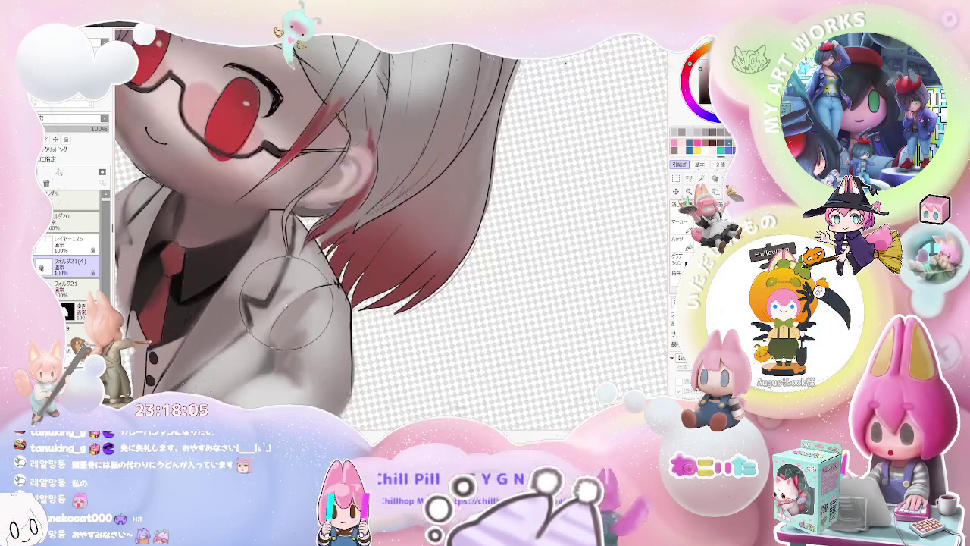
{"action": "scroll", "coordinate": [277, 307], "scroll_direction": "down", "scroll_amount": 2}
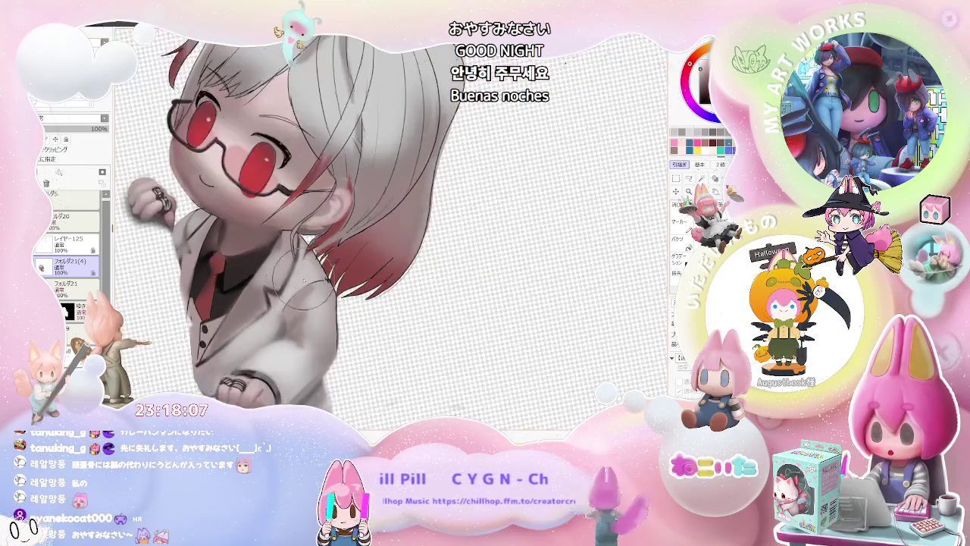
{"action": "scroll", "coordinate": [277, 307], "scroll_direction": "down", "scroll_amount": 2}
{"action": "key", "text": "Delete"}
{"action": "key", "text": "Delete"}
{"action": "key", "text": "Delete"}
{"action": "scroll", "coordinate": [324, 283], "scroll_direction": "up", "scroll_amount": 2}
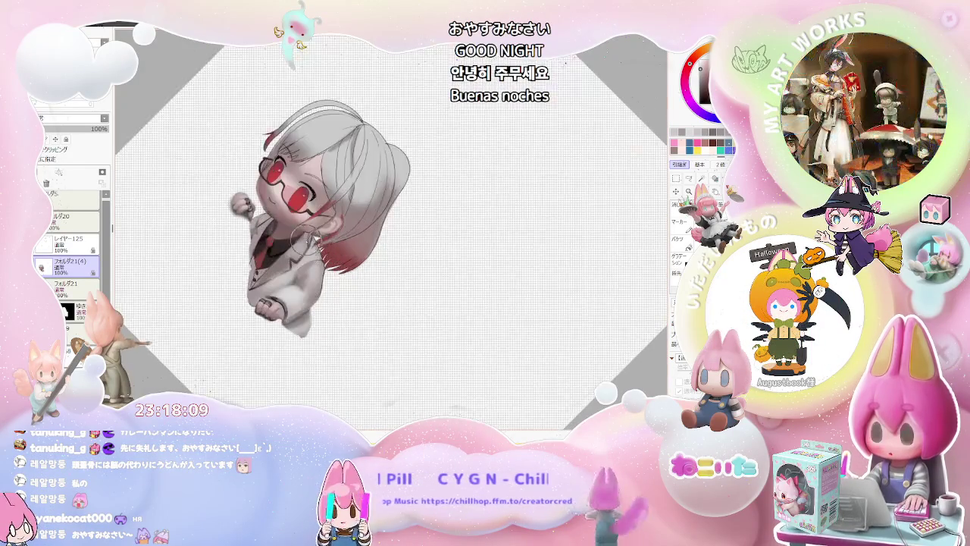
{"action": "scroll", "coordinate": [274, 257], "scroll_direction": "up", "scroll_amount": 2}
{"action": "key", "text": "bracketleft"}
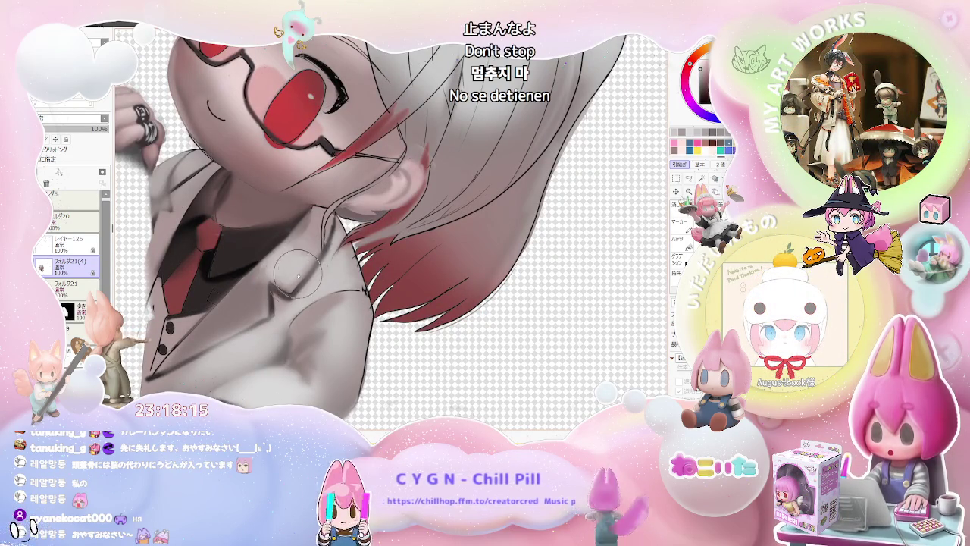
{"action": "scroll", "coordinate": [296, 279], "scroll_direction": "down", "scroll_amount": 5}
{"action": "left_click_drag", "start_coordinate": [326, 288], "coordinate": [361, 321]}
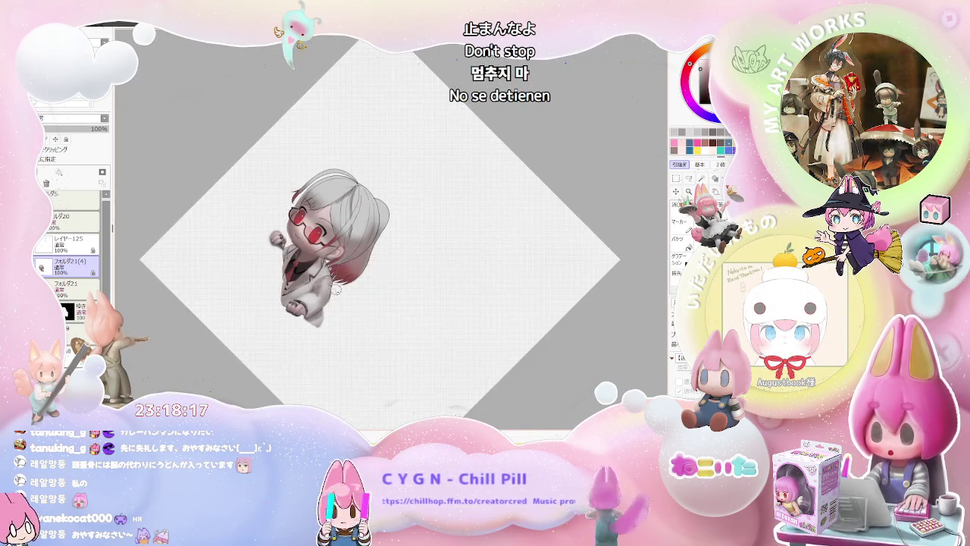
- Reset the canvas rotation to upright, zoom in, and roughly double the brush size
{"action": "key", "text": "Delete"}
{"action": "scroll", "coordinate": [357, 317], "scroll_direction": "up", "scroll_amount": 2}
{"action": "scroll", "coordinate": [353, 314], "scroll_direction": "up", "scroll_amount": 2}
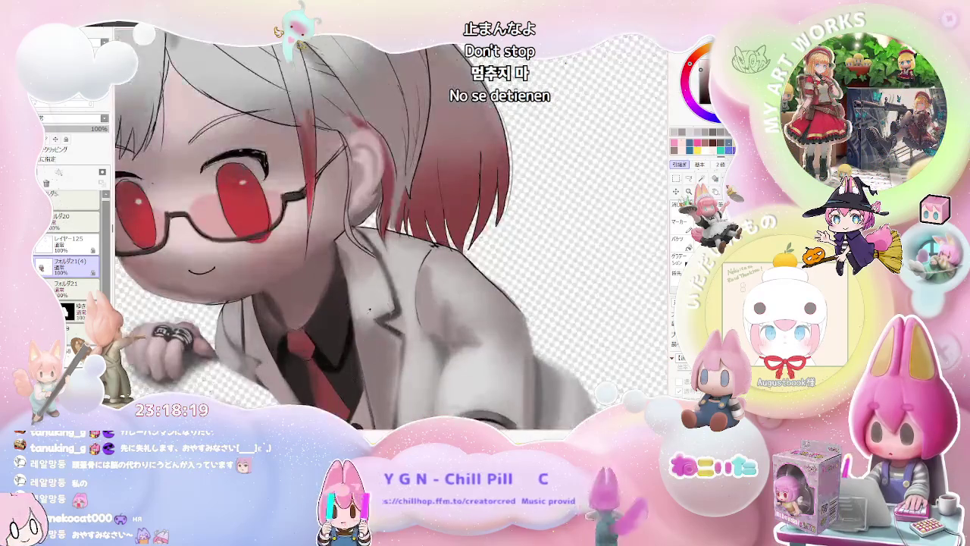
{"action": "scroll", "coordinate": [350, 310], "scroll_direction": "up", "scroll_amount": 2}
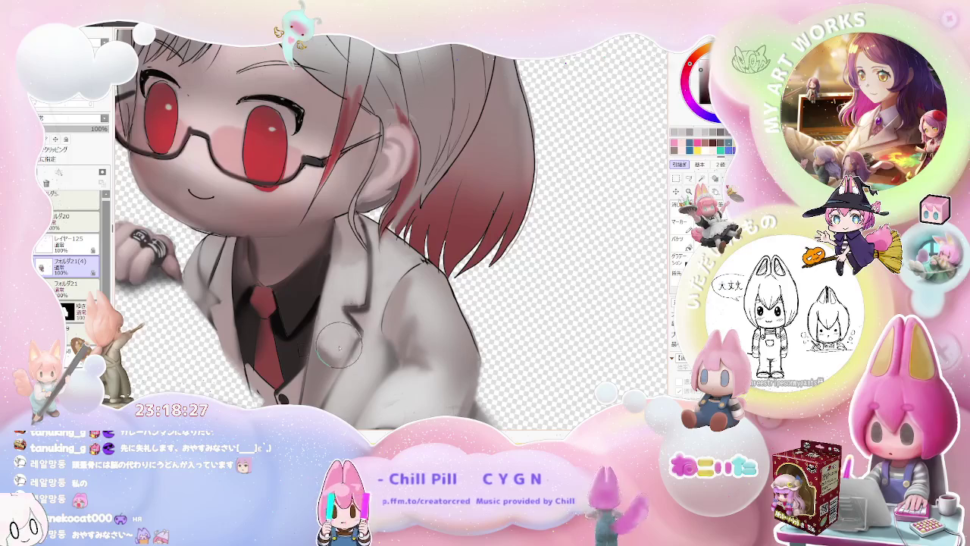
{"action": "key", "text": "bracketright"}
{"action": "key", "text": "bracketright"}
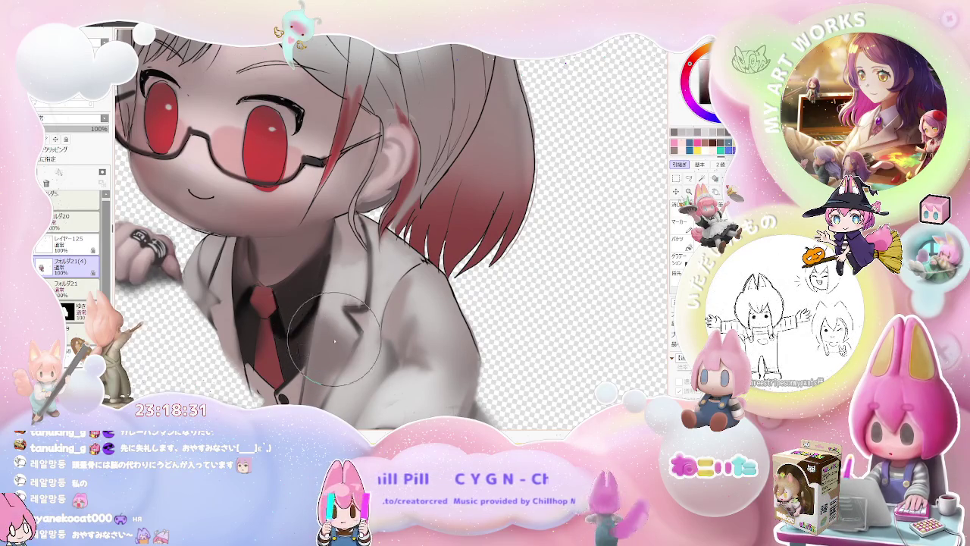
{"action": "scroll", "coordinate": [329, 333], "scroll_direction": "down", "scroll_amount": 3}
{"action": "scroll", "coordinate": [329, 333], "scroll_direction": "down", "scroll_amount": 2}
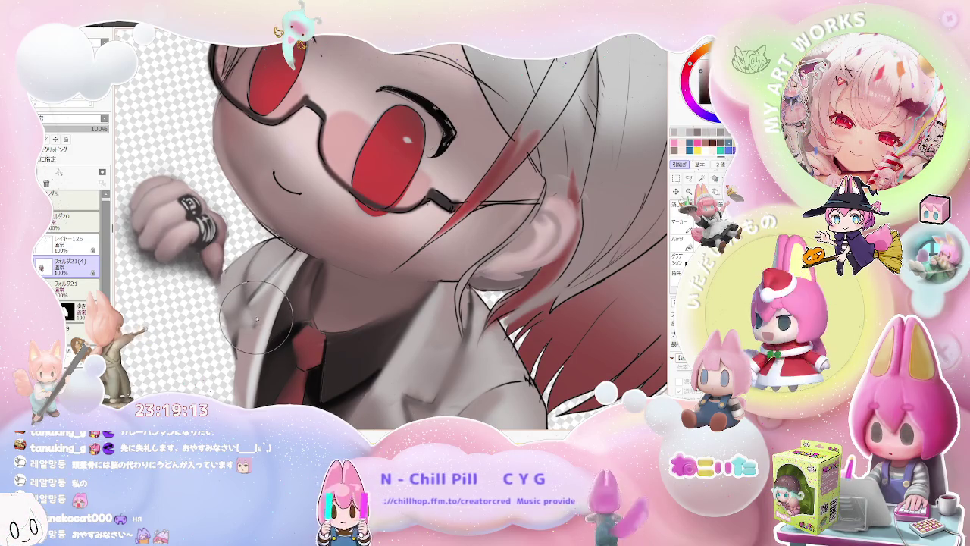
- Darken the grey shading around the girl's collar and tie
{"action": "scroll", "coordinate": [257, 319], "scroll_direction": "down", "scroll_amount": 1}
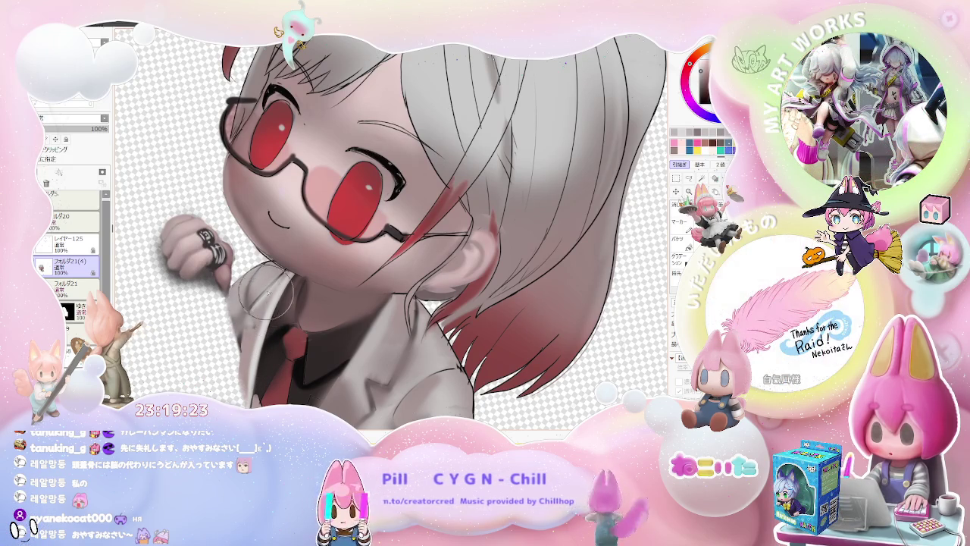
{"action": "scroll", "coordinate": [262, 305], "scroll_direction": "up", "scroll_amount": 1}
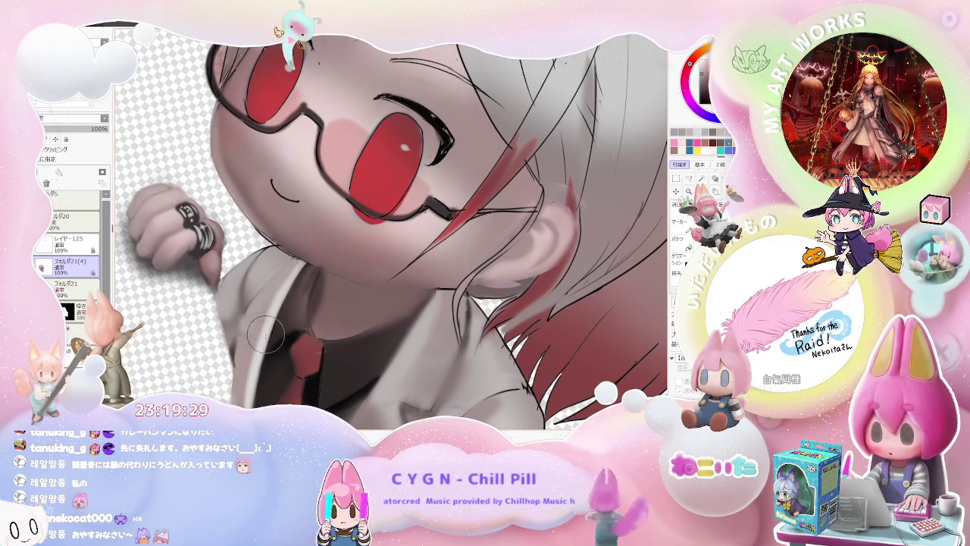
{"action": "scroll", "coordinate": [258, 326], "scroll_direction": "up", "scroll_amount": 1}
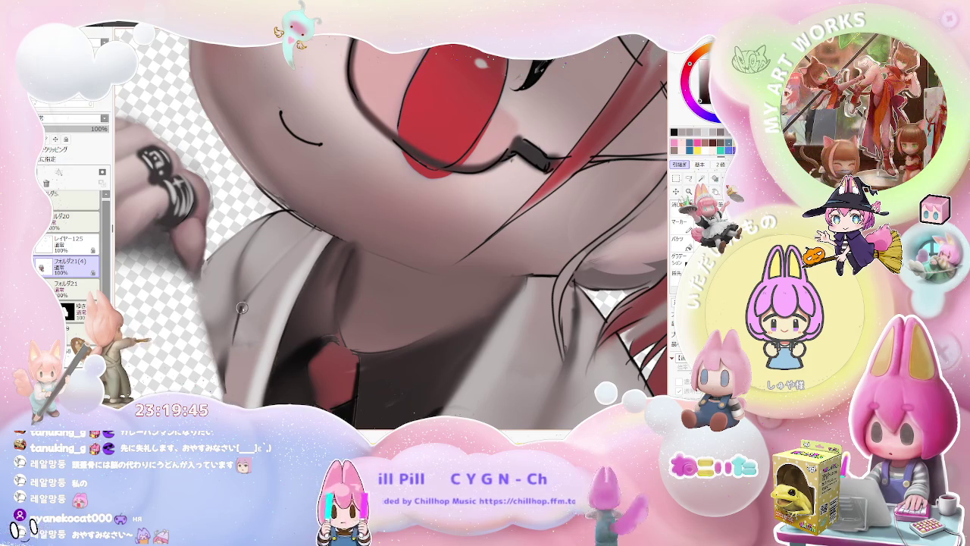
{"action": "scroll", "coordinate": [248, 316], "scroll_direction": "down", "scroll_amount": 2}
{"action": "scroll", "coordinate": [316, 311], "scroll_direction": "down", "scroll_amount": 2}
{"action": "scroll", "coordinate": [317, 311], "scroll_direction": "up", "scroll_amount": 1}
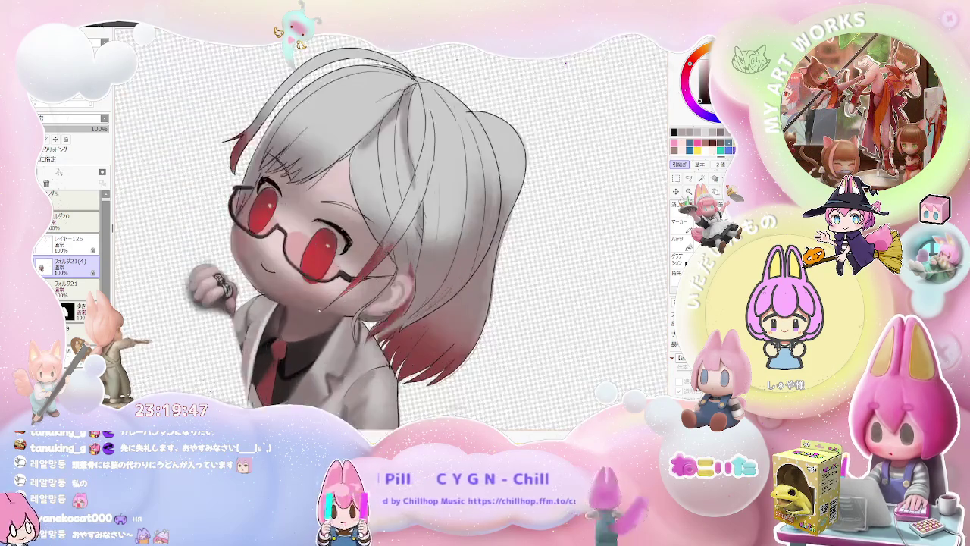
{"action": "scroll", "coordinate": [316, 310], "scroll_direction": "up", "scroll_amount": 2}
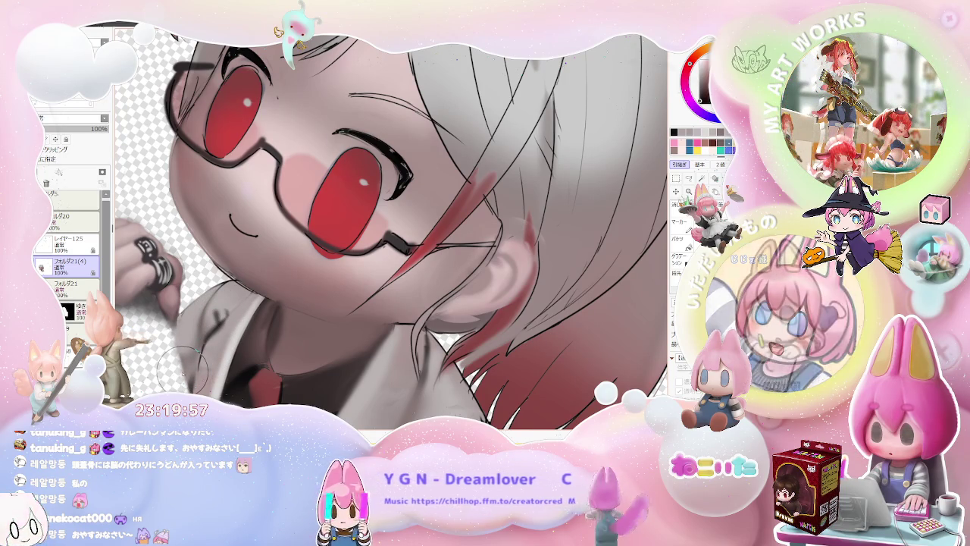
{"action": "scroll", "coordinate": [213, 322], "scroll_direction": "up", "scroll_amount": 2}
{"action": "scroll", "coordinate": [213, 322], "scroll_direction": "up", "scroll_amount": 2}
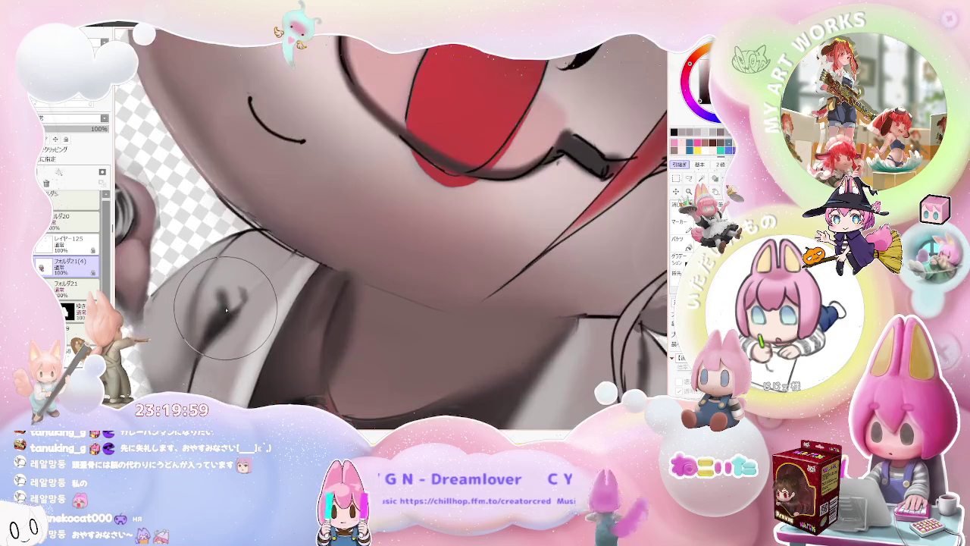
{"action": "scroll", "coordinate": [220, 314], "scroll_direction": "down", "scroll_amount": 2}
{"action": "scroll", "coordinate": [220, 308], "scroll_direction": "down", "scroll_amount": 1}
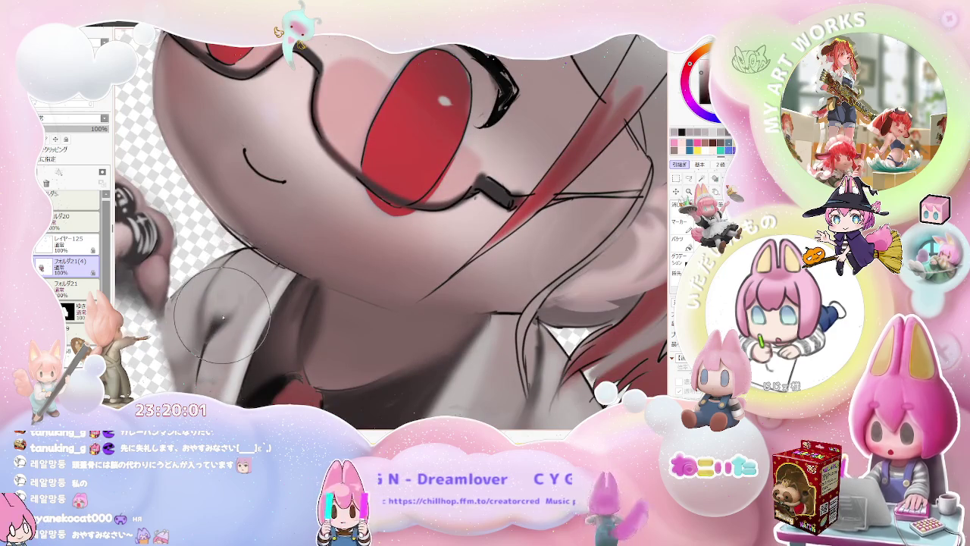
{"action": "scroll", "coordinate": [222, 309], "scroll_direction": "down", "scroll_amount": 2}
{"action": "scroll", "coordinate": [225, 309], "scroll_direction": "up", "scroll_amount": 2}
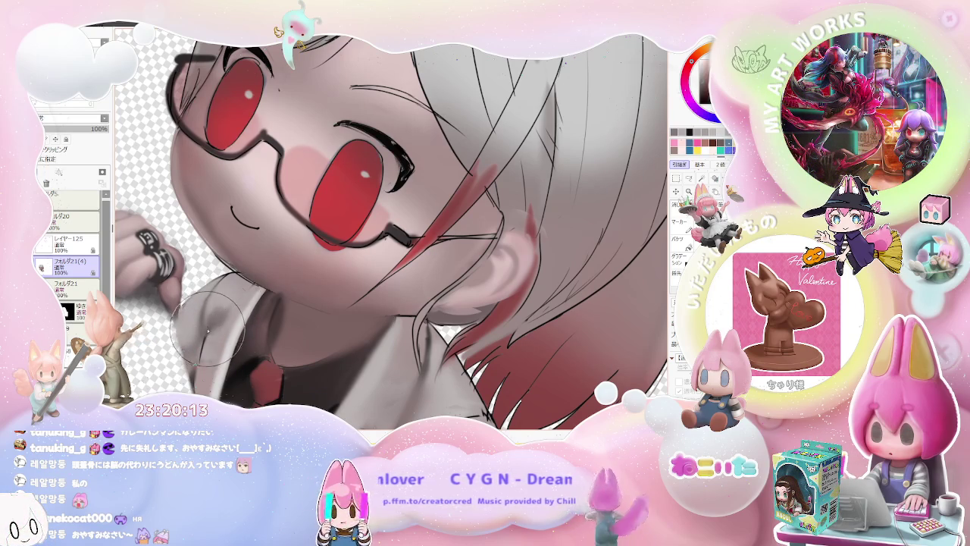
{"action": "scroll", "coordinate": [210, 326], "scroll_direction": "down", "scroll_amount": 5}
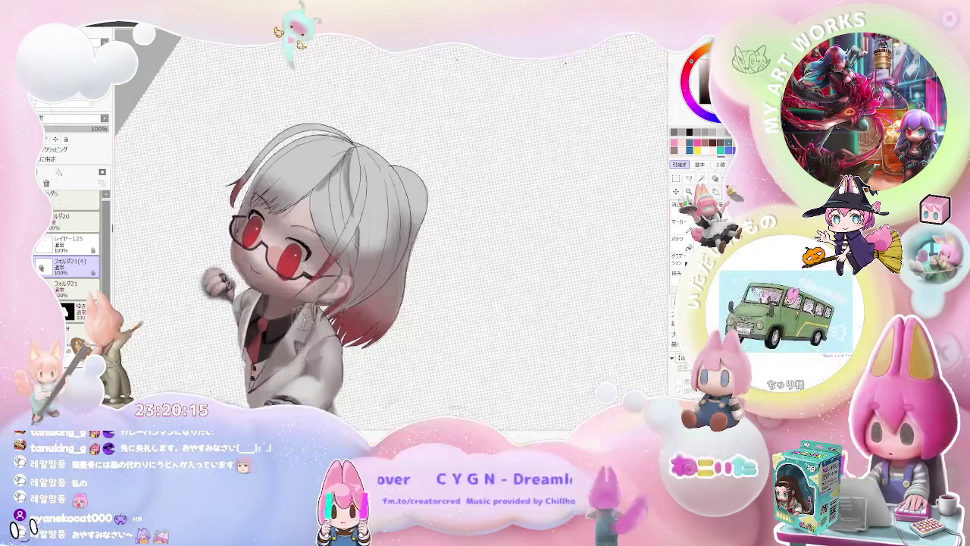
{"action": "scroll", "coordinate": [268, 321], "scroll_direction": "up", "scroll_amount": 3}
{"action": "scroll", "coordinate": [250, 307], "scroll_direction": "up", "scroll_amount": 2}
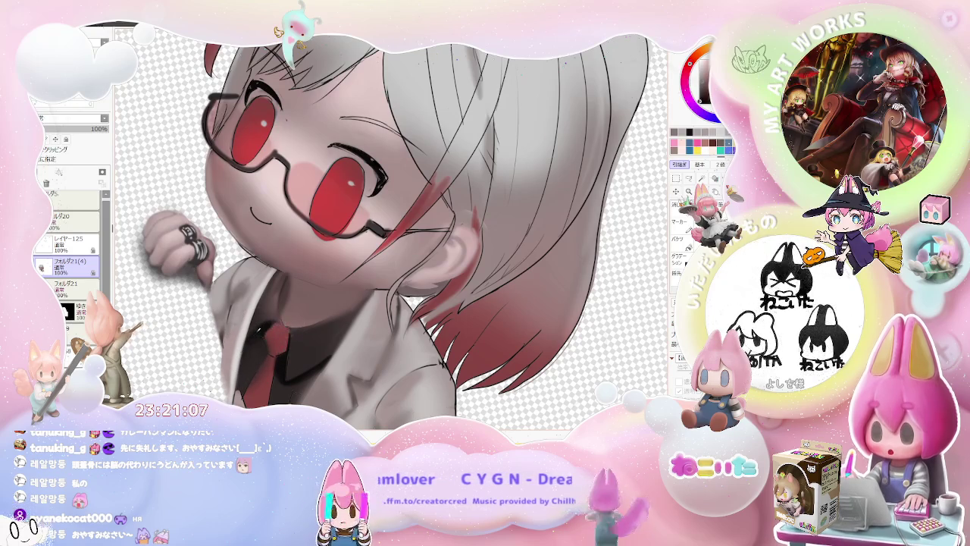
{"action": "left_click_drag", "start_coordinate": [256, 339], "coordinate": [252, 362]}
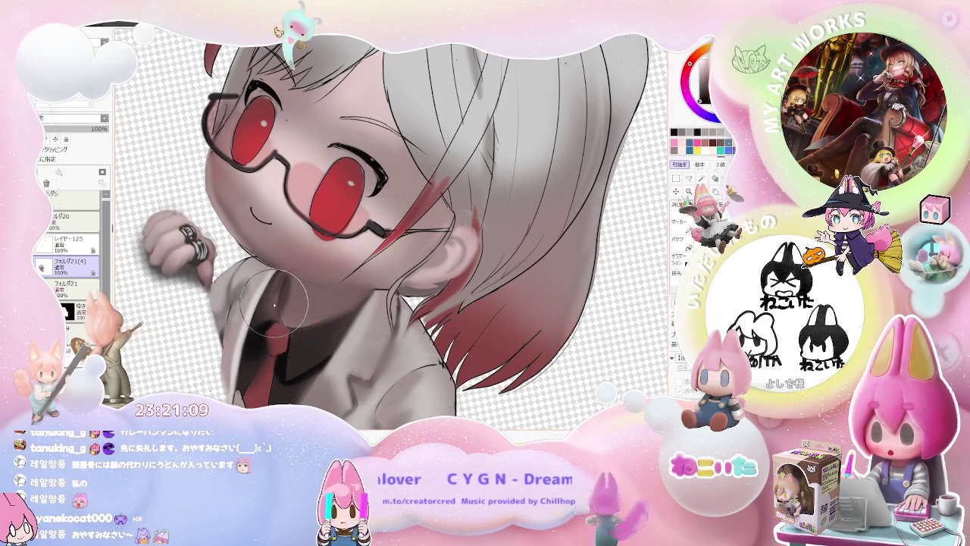
- Deepen the collar shading further and shrink the brush for finer shading
{"action": "scroll", "coordinate": [304, 274], "scroll_direction": "down", "scroll_amount": 1}
{"action": "scroll", "coordinate": [304, 273], "scroll_direction": "up", "scroll_amount": 1}
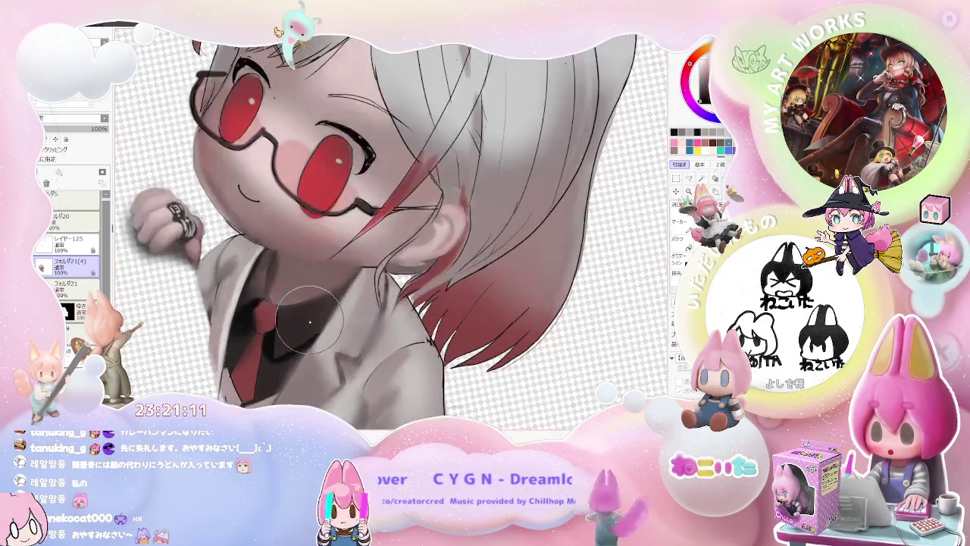
{"action": "scroll", "coordinate": [310, 288], "scroll_direction": "up", "scroll_amount": 1}
{"action": "mouse_move", "coordinate": [327, 313]}
{"action": "left_mouse_down"}
{"action": "mouse_move", "coordinate": [316, 334]}
{"action": "mouse_move", "coordinate": [326, 317]}
{"action": "left_mouse_up"}
{"action": "key", "text": "bracketleft"}
{"action": "key", "text": "bracketleft"}
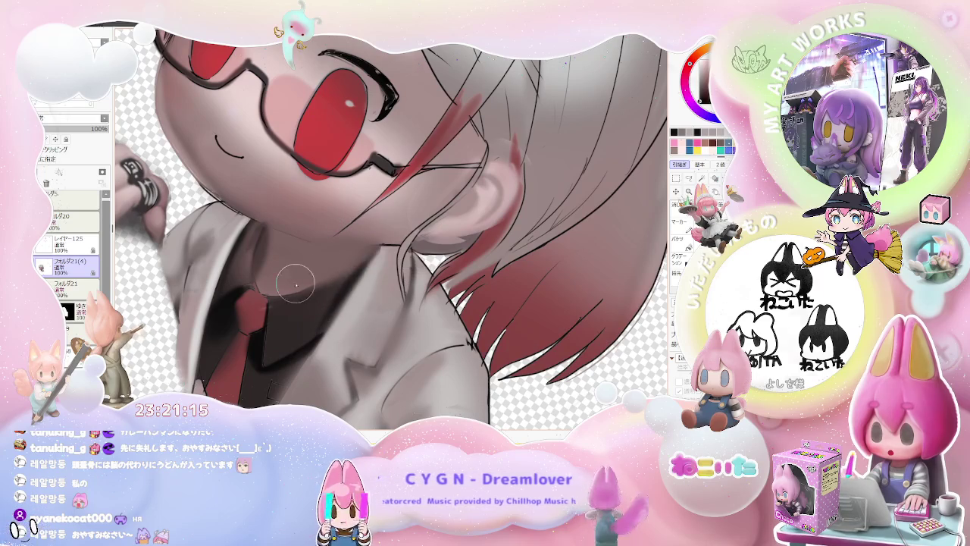
{"action": "scroll", "coordinate": [364, 261], "scroll_direction": "down", "scroll_amount": 5}
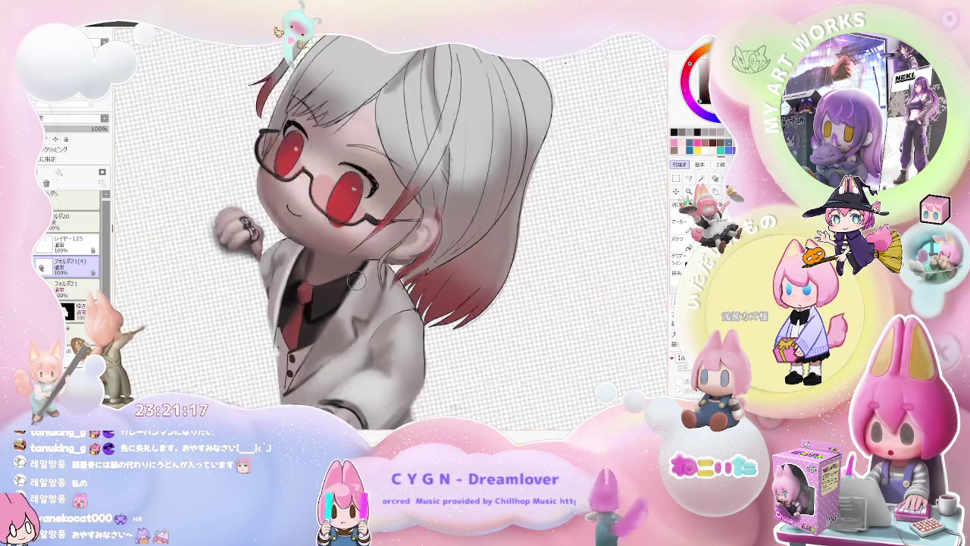
{"action": "scroll", "coordinate": [357, 280], "scroll_direction": "down", "scroll_amount": 1}
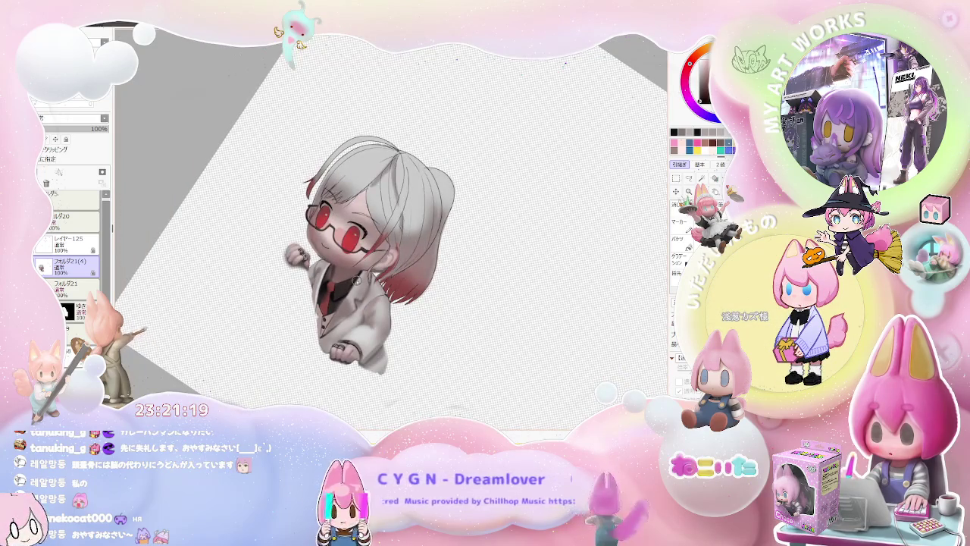
- Rotate the view a quarter turn and repaint the red and dark shading inside the collar
{"action": "key", "text": "End"}
{"action": "key", "text": "End"}
{"action": "key", "text": "End"}
{"action": "scroll", "coordinate": [357, 281], "scroll_direction": "up", "scroll_amount": 3}
{"action": "scroll", "coordinate": [266, 266], "scroll_direction": "up", "scroll_amount": 3}
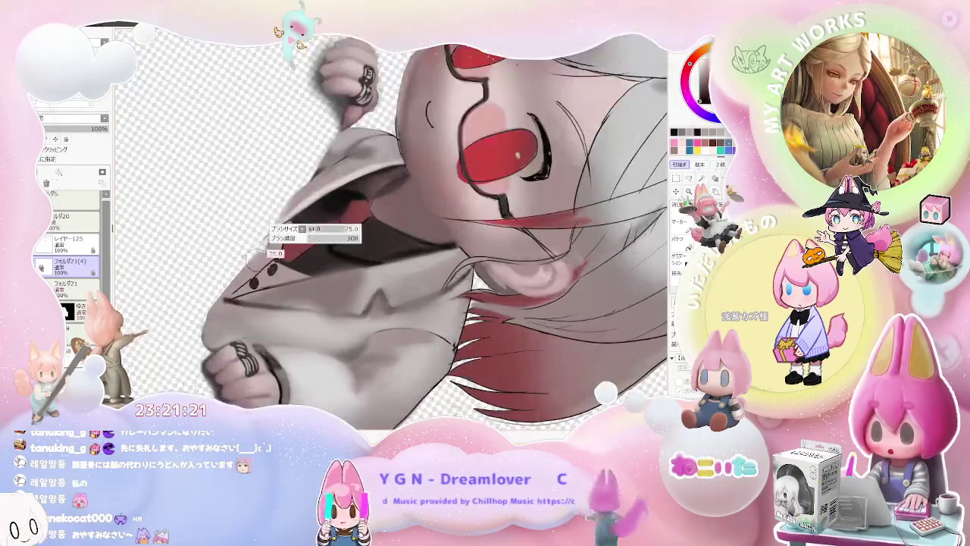
{"action": "left_click_drag", "start_coordinate": [363, 220], "coordinate": [280, 231]}
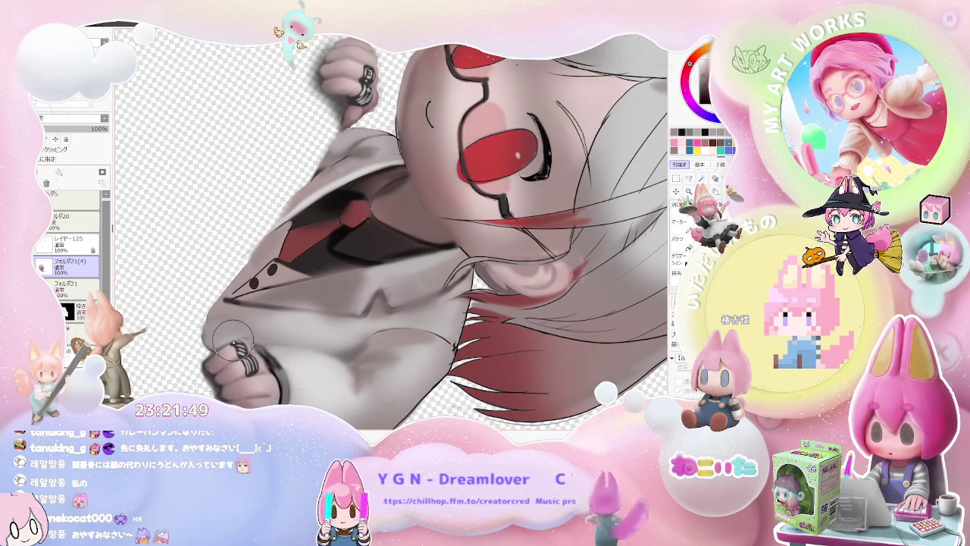
{"action": "scroll", "coordinate": [289, 311], "scroll_direction": "down", "scroll_amount": 2}
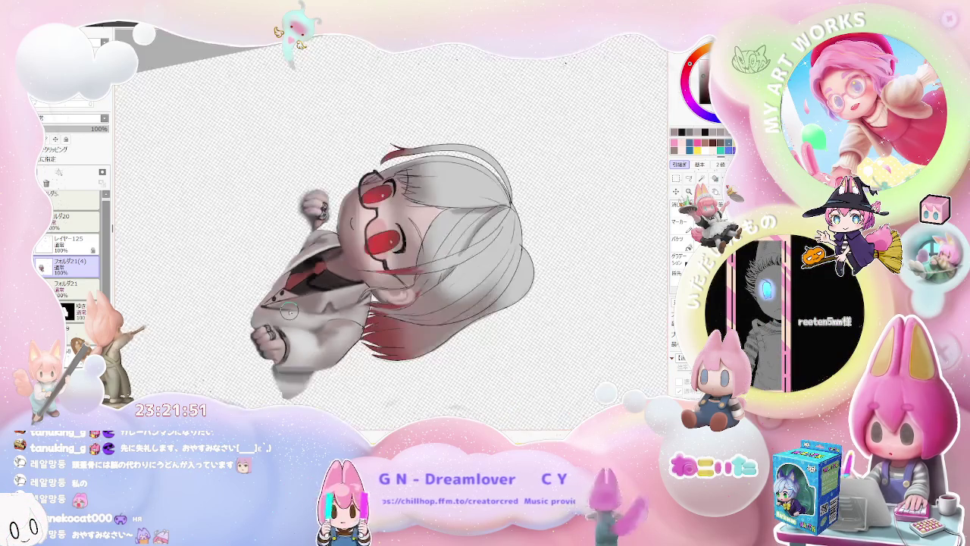
{"action": "scroll", "coordinate": [290, 311], "scroll_direction": "up", "scroll_amount": 3}
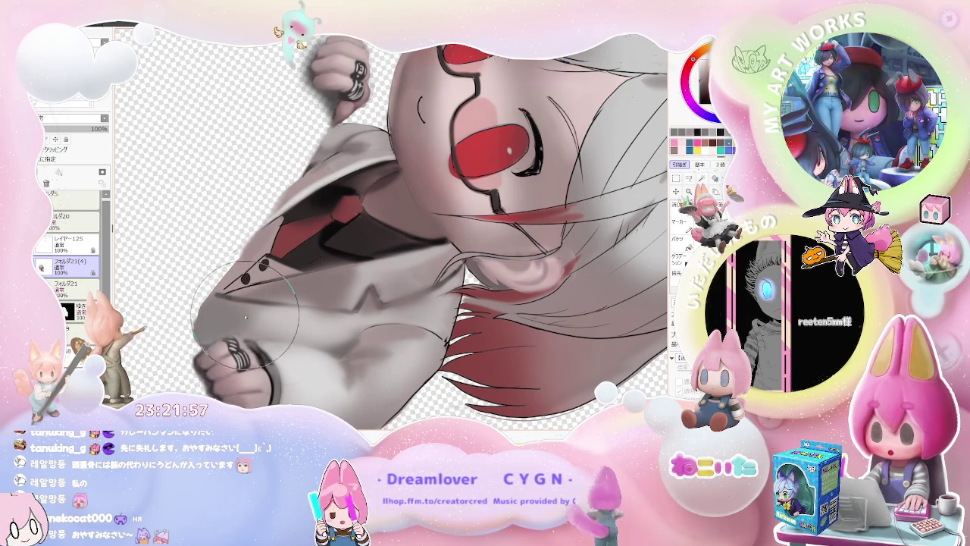
- Rotate the view another quarter turn and pan the drawing down and left
{"action": "scroll", "coordinate": [258, 322], "scroll_direction": "down", "scroll_amount": 2}
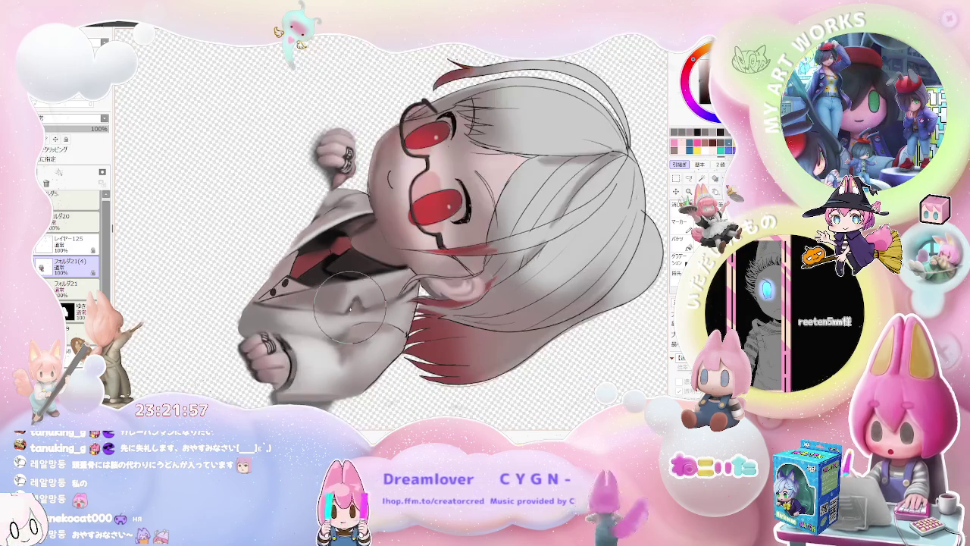
{"action": "scroll", "coordinate": [361, 316], "scroll_direction": "down", "scroll_amount": 1}
{"action": "key", "text": "End"}
{"action": "key", "text": "End"}
{"action": "key", "text": "End"}
{"action": "key", "text": "End"}
{"action": "key", "text": "End"}
{"action": "key", "text": "End"}
{"action": "scroll", "coordinate": [296, 195], "scroll_direction": "up", "scroll_amount": 2}
{"action": "scroll", "coordinate": [296, 194], "scroll_direction": "up", "scroll_amount": 1}
{"action": "left_click_drag", "start_coordinate": [296, 195], "coordinate": [242, 318]}
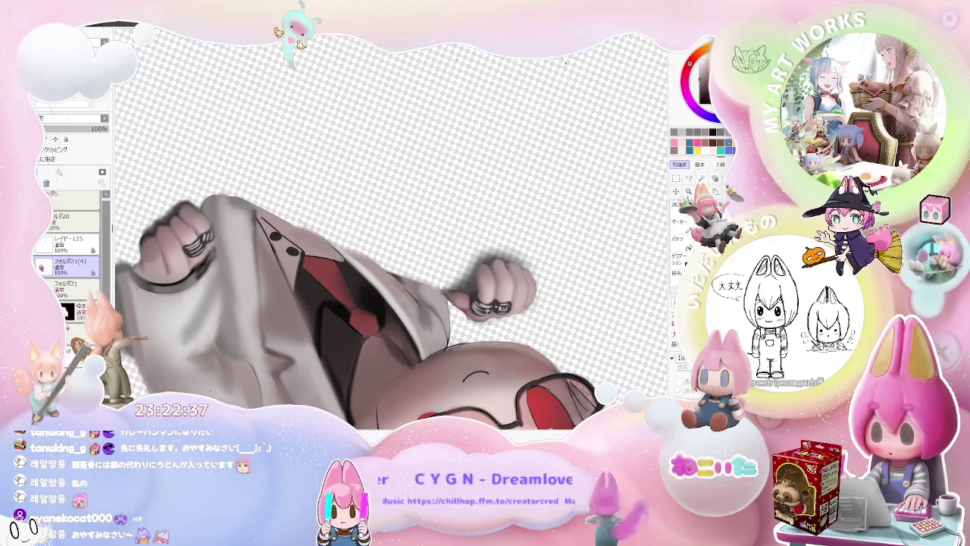
- Blur the grey shading on the coat sleeve to soften it
{"action": "left_click_drag", "start_coordinate": [227, 303], "coordinate": [193, 335]}
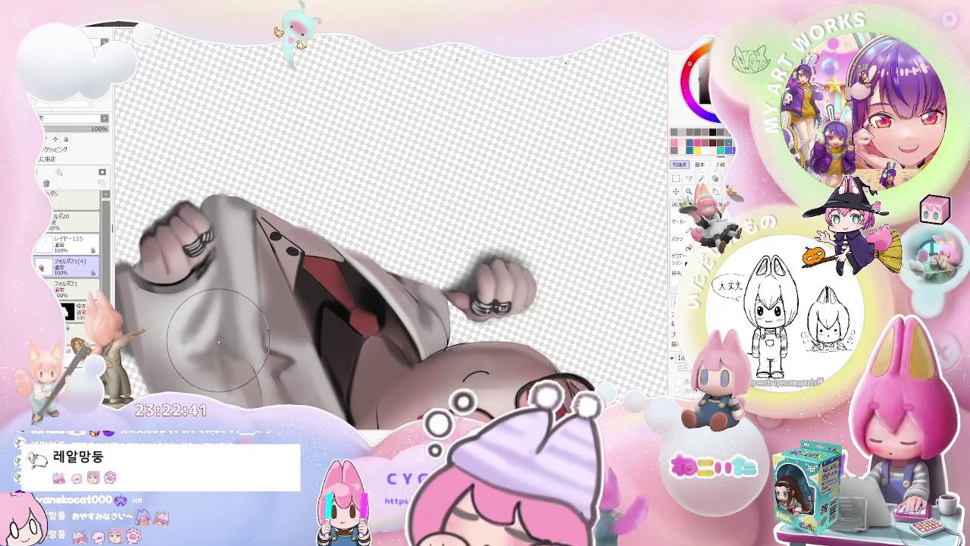
{"action": "scroll", "coordinate": [193, 335], "scroll_direction": "down", "scroll_amount": 3}
{"action": "scroll", "coordinate": [243, 350], "scroll_direction": "up", "scroll_amount": 3}
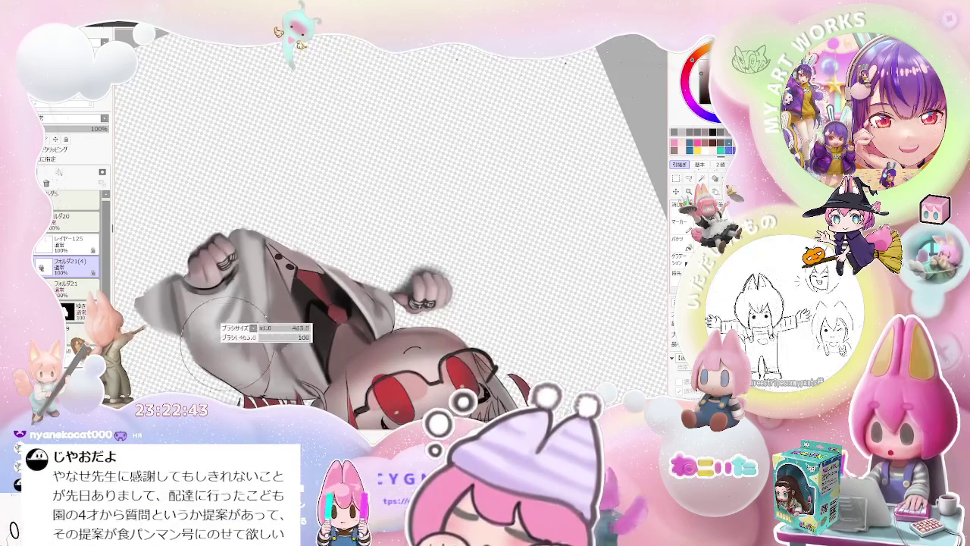
{"action": "scroll", "coordinate": [239, 345], "scroll_direction": "down", "scroll_amount": 2}
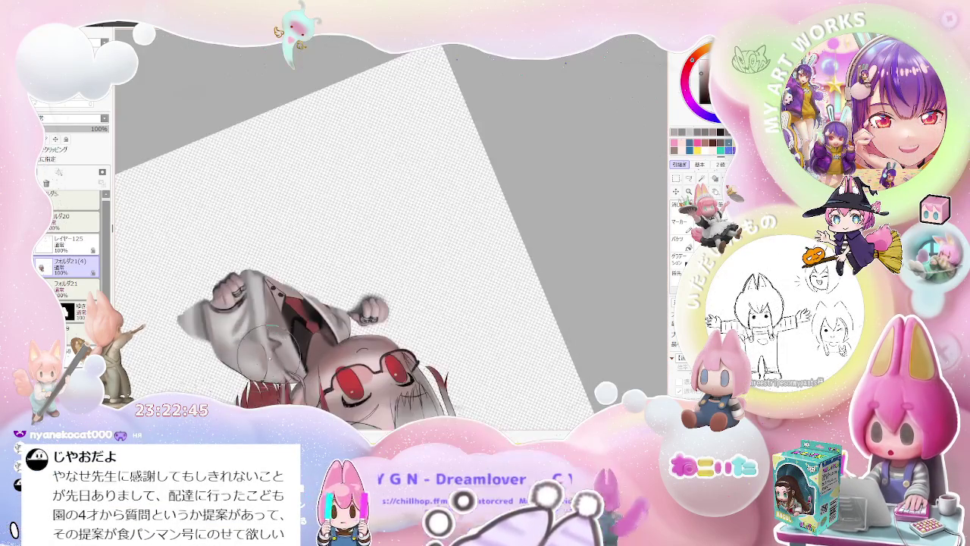
{"action": "scroll", "coordinate": [265, 343], "scroll_direction": "down", "scroll_amount": 1}
{"action": "scroll", "coordinate": [295, 341], "scroll_direction": "down", "scroll_amount": 1}
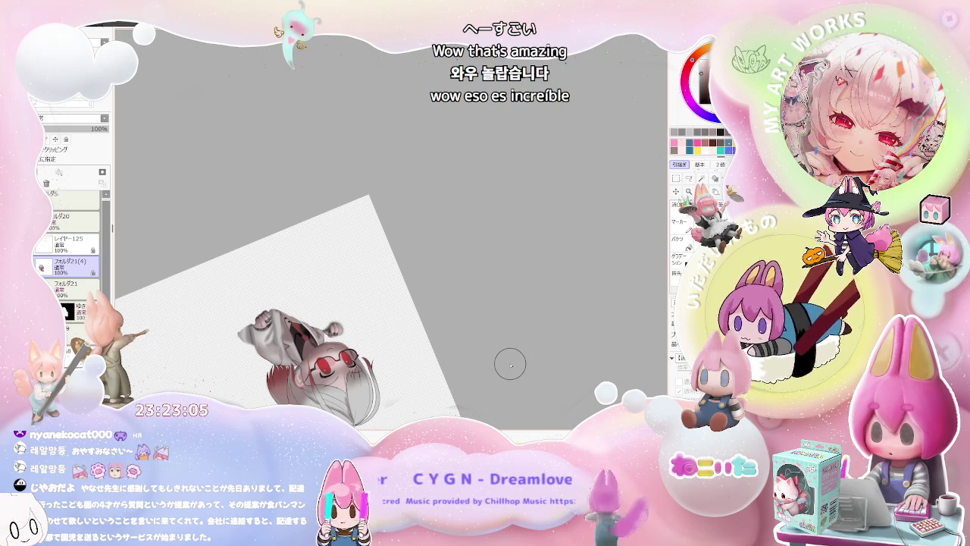
- Make the brush much smaller and tilt the canvas view to a new angle
{"action": "scroll", "coordinate": [303, 318], "scroll_direction": "up", "scroll_amount": 1}
{"action": "scroll", "coordinate": [258, 303], "scroll_direction": "up", "scroll_amount": 2}
{"action": "key", "text": "bracketleft"}
{"action": "key", "text": "bracketleft"}
{"action": "key", "text": "bracketleft"}
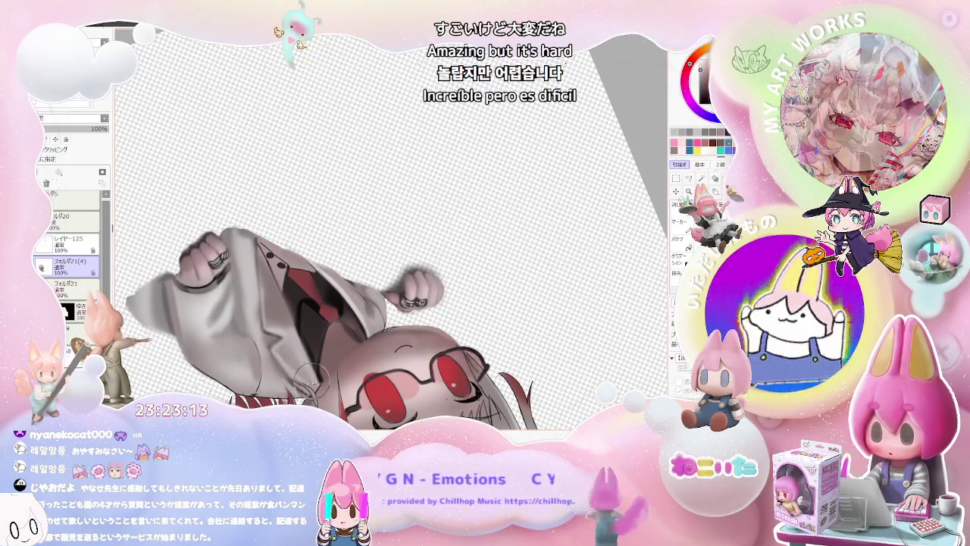
{"action": "left_click_drag", "start_coordinate": [315, 383], "coordinate": [357, 373]}
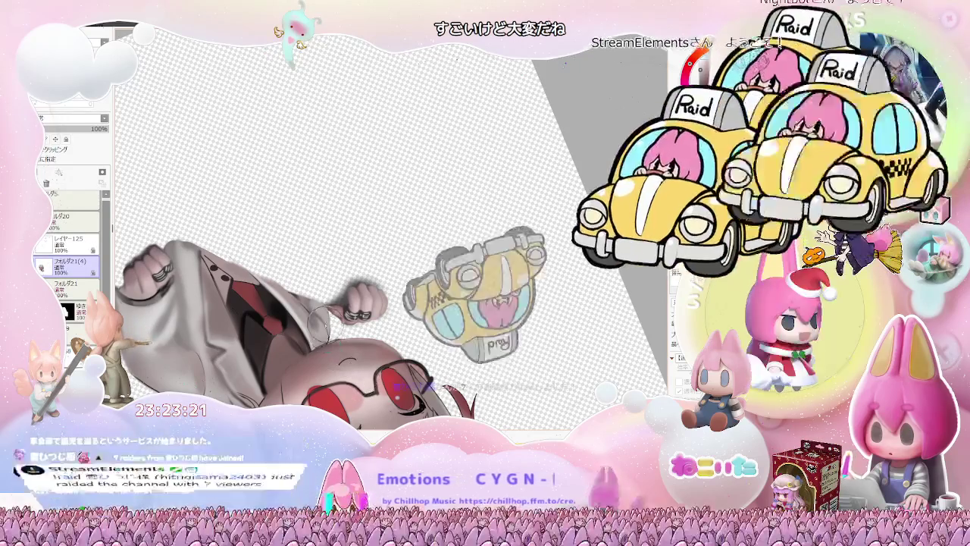
{"action": "left_click_drag", "start_coordinate": [362, 376], "coordinate": [425, 303]}
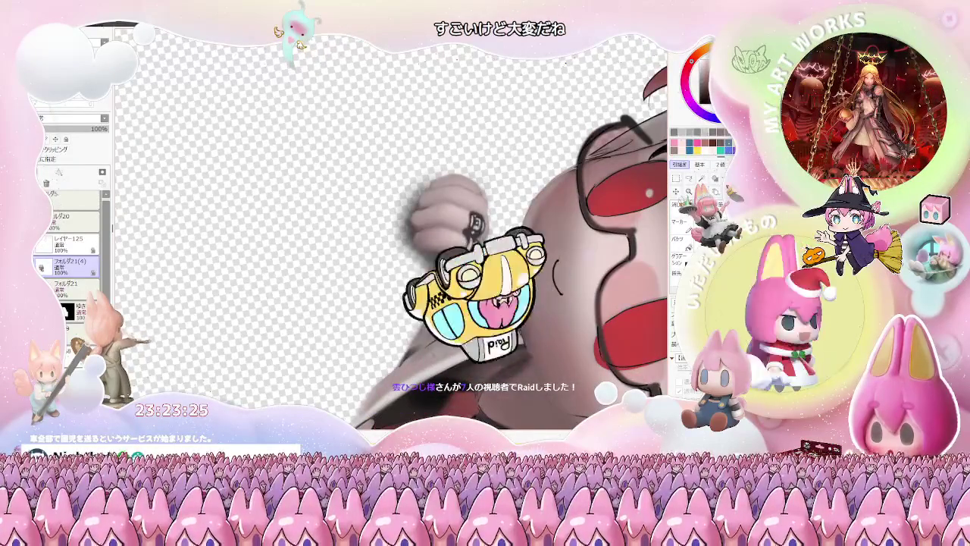
{"action": "key", "text": "ctrl+minus"}
{"action": "key", "text": "ctrl+minus"}
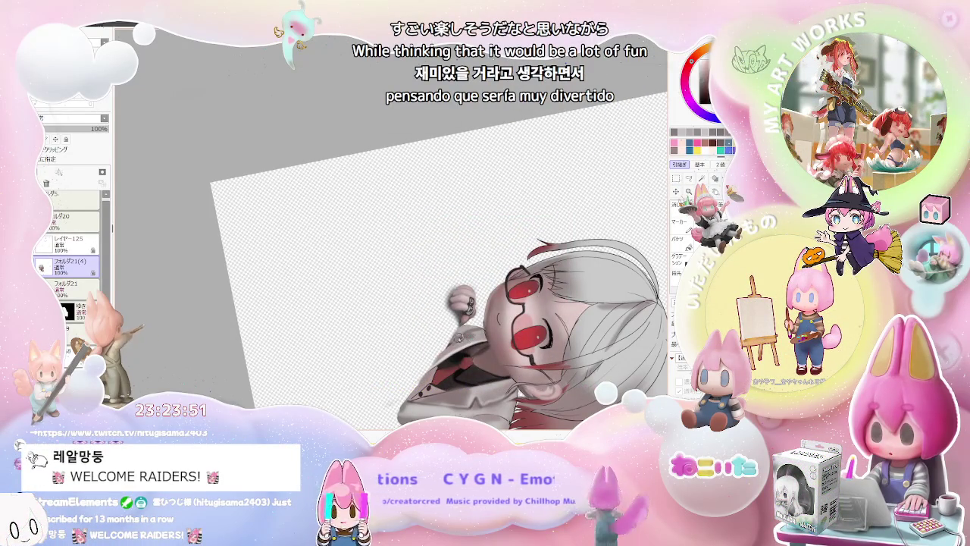
{"action": "key", "text": "ctrl+minus"}
- Level the rotation, pan slightly left, and rotate until the girl stands upright
{"action": "scroll", "coordinate": [543, 376], "scroll_direction": "up", "scroll_amount": 3}
{"action": "key", "text": "Home"}
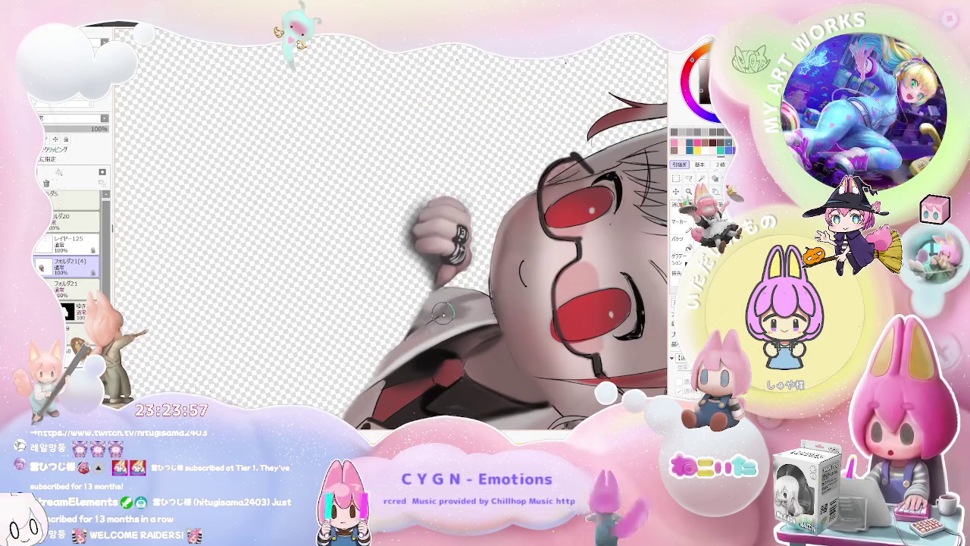
{"action": "scroll", "coordinate": [461, 304], "scroll_direction": "down", "scroll_amount": 2}
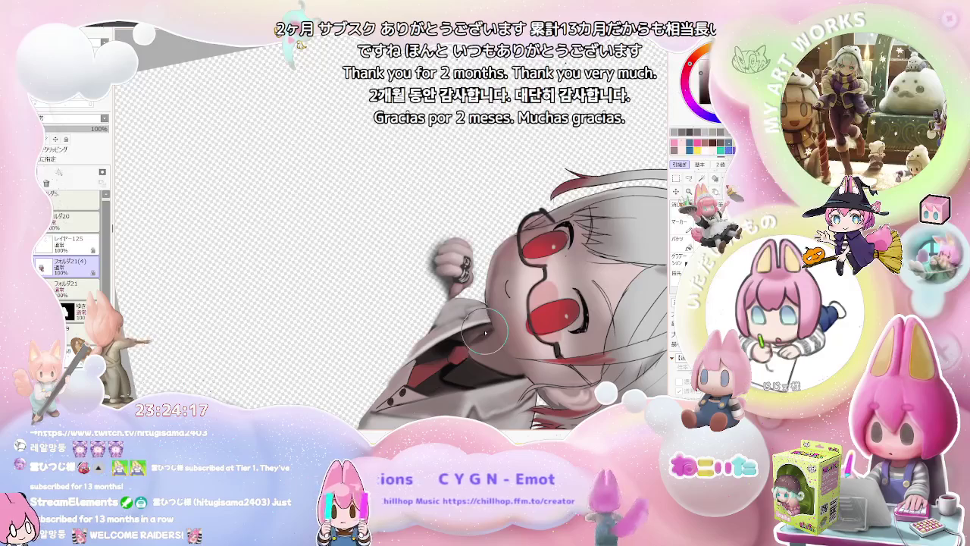
{"action": "scroll", "coordinate": [485, 333], "scroll_direction": "down", "scroll_amount": 2}
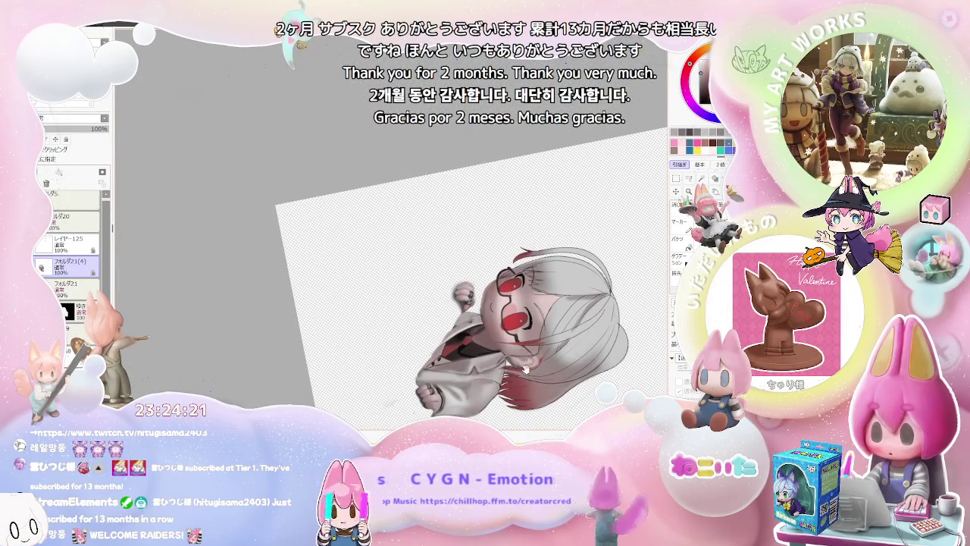
{"action": "left_click_drag", "start_coordinate": [525, 369], "coordinate": [509, 371]}
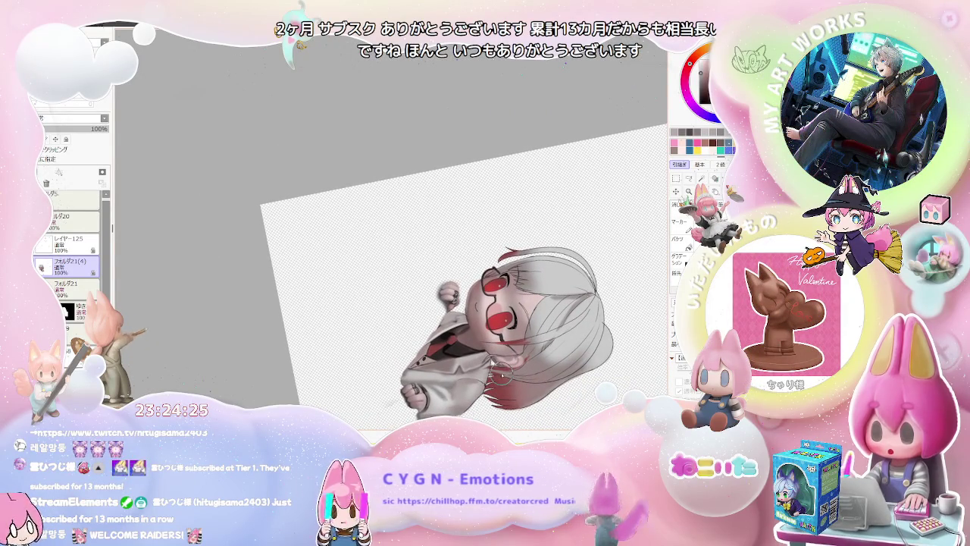
{"action": "key", "text": "Delete"}
{"action": "key", "text": "Delete"}
{"action": "key", "text": "Delete"}
{"action": "key", "text": "Delete"}
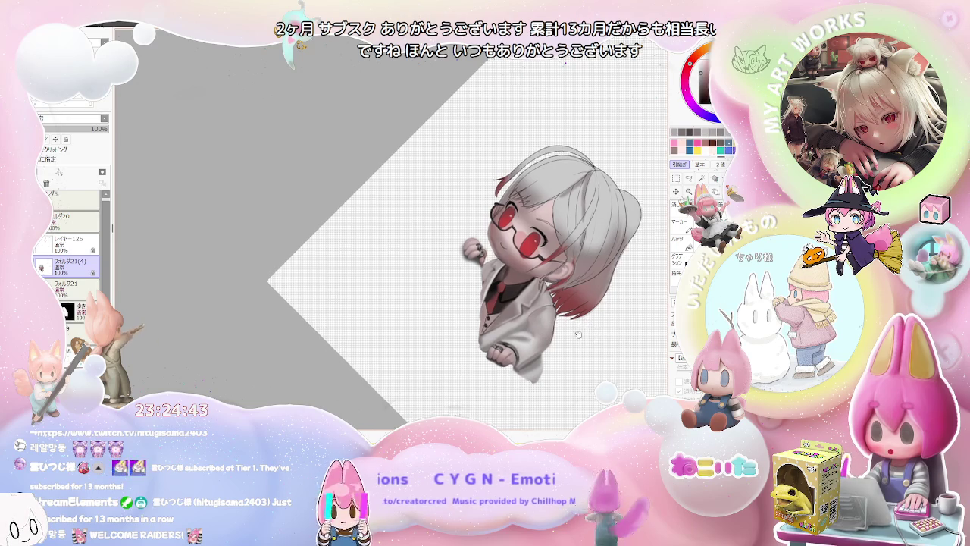
- Pan and tilt the canvas to inspect the girl sideways, adjusting the zoom
{"action": "left_click_drag", "start_coordinate": [586, 334], "coordinate": [292, 351]}
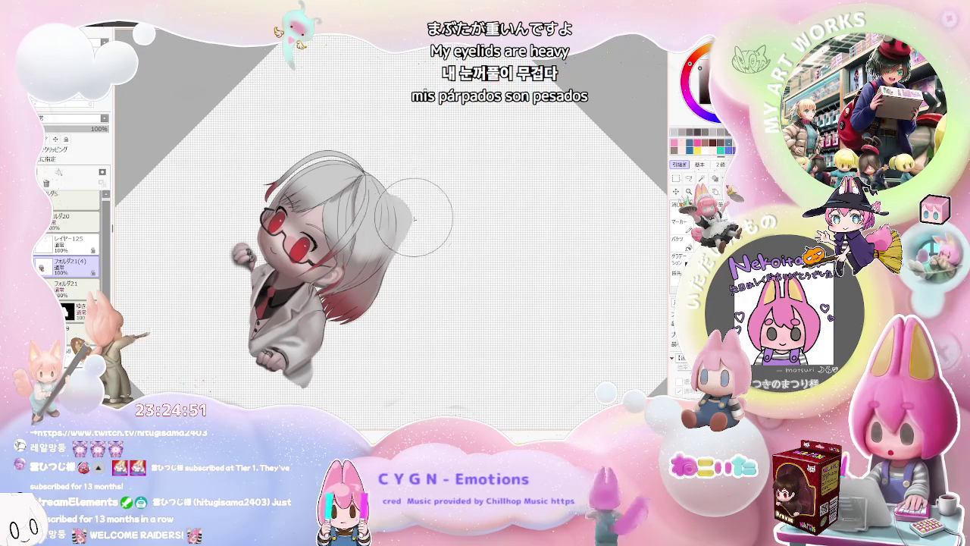
{"action": "left_click_drag", "start_coordinate": [409, 212], "coordinate": [453, 231]}
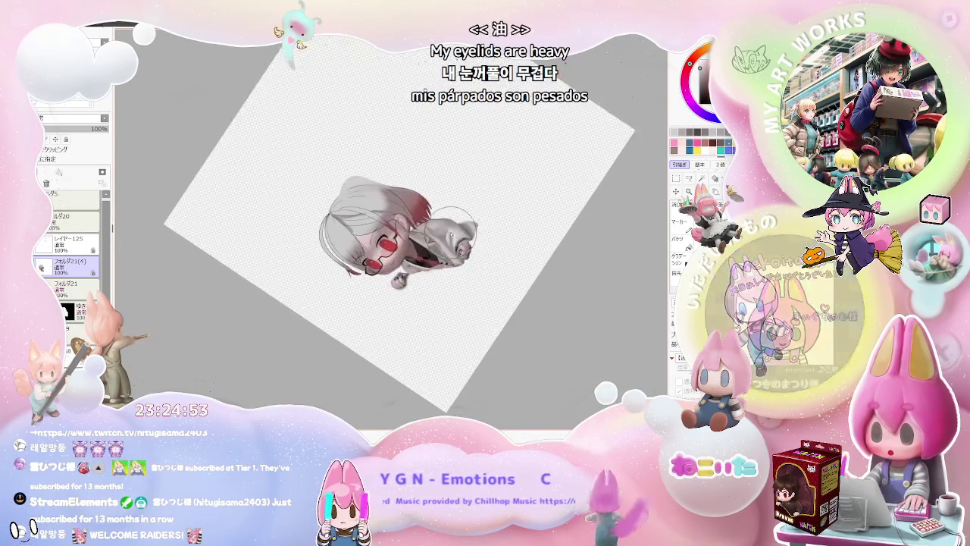
{"action": "scroll", "coordinate": [453, 231], "scroll_direction": "up", "scroll_amount": 2}
{"action": "scroll", "coordinate": [455, 224], "scroll_direction": "up", "scroll_amount": 1}
{"action": "scroll", "coordinate": [262, 188], "scroll_direction": "up", "scroll_amount": 2}
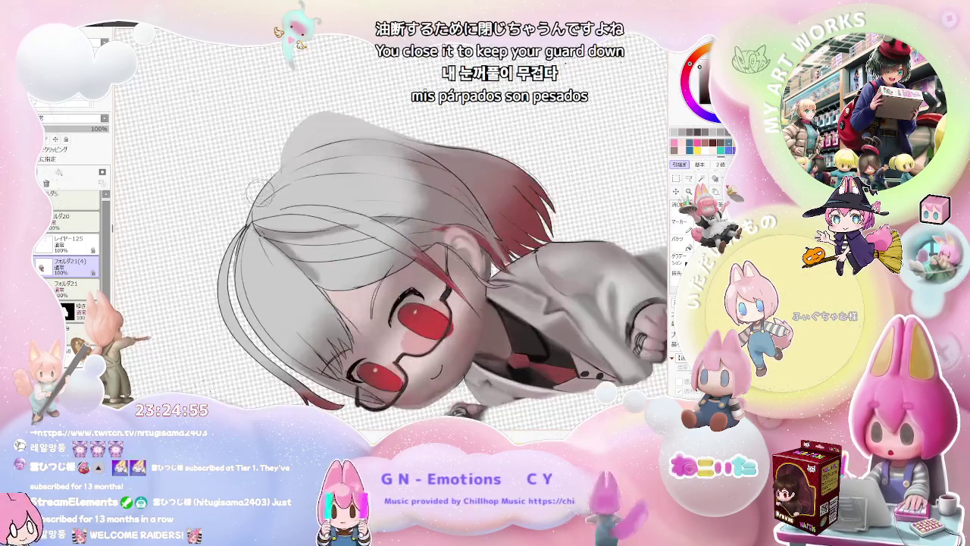
{"action": "scroll", "coordinate": [361, 146], "scroll_direction": "down", "scroll_amount": 1}
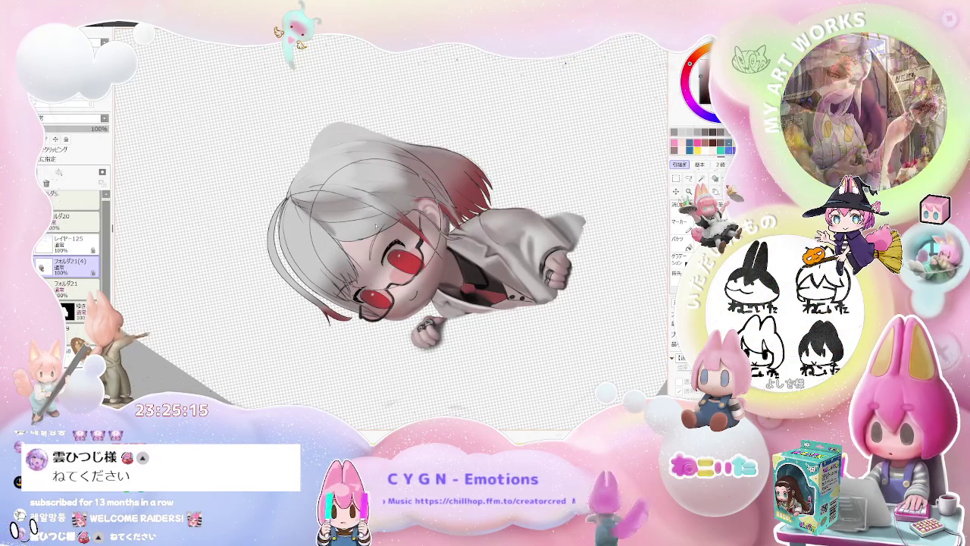
- Reset the rotation to upright and zoom in on her face and hair
{"action": "scroll", "coordinate": [376, 226], "scroll_direction": "down", "scroll_amount": 2}
{"action": "left_click_drag", "start_coordinate": [385, 203], "coordinate": [410, 206]}
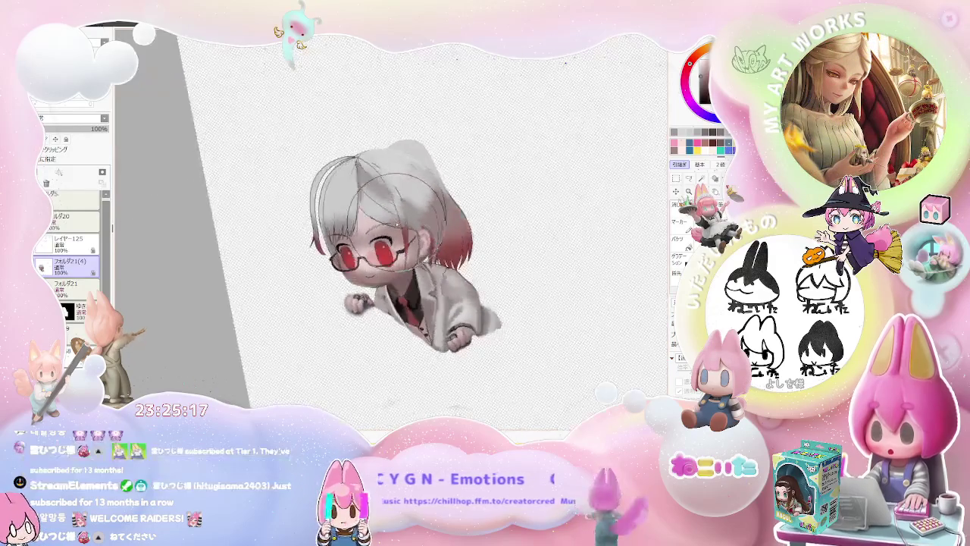
{"action": "key", "text": "End"}
{"action": "scroll", "coordinate": [431, 197], "scroll_direction": "up", "scroll_amount": 2}
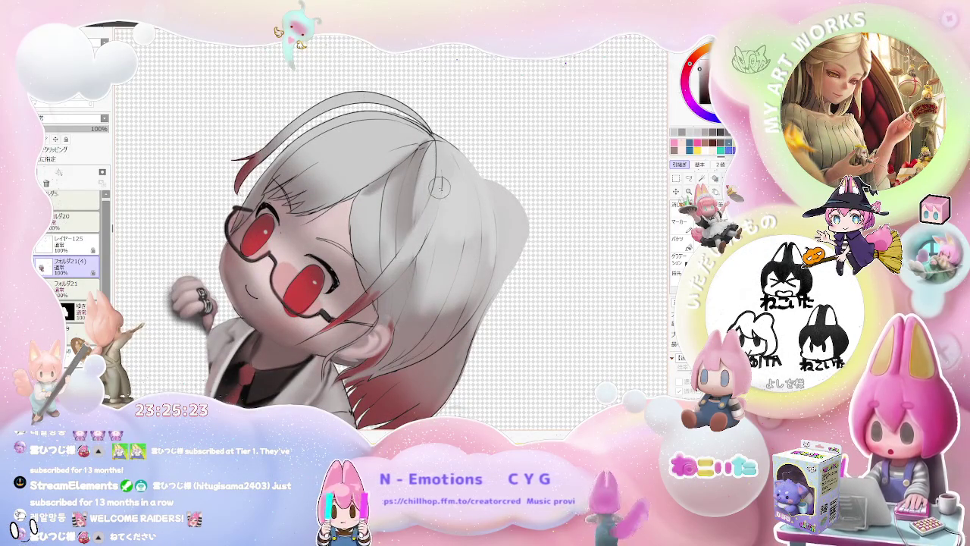
- Turn the view to 45° and back toward upright while adjusting the zoom
{"action": "scroll", "coordinate": [402, 258], "scroll_direction": "down", "scroll_amount": 1}
{"action": "key", "text": "Delete"}
{"action": "scroll", "coordinate": [460, 260], "scroll_direction": "down", "scroll_amount": 1}
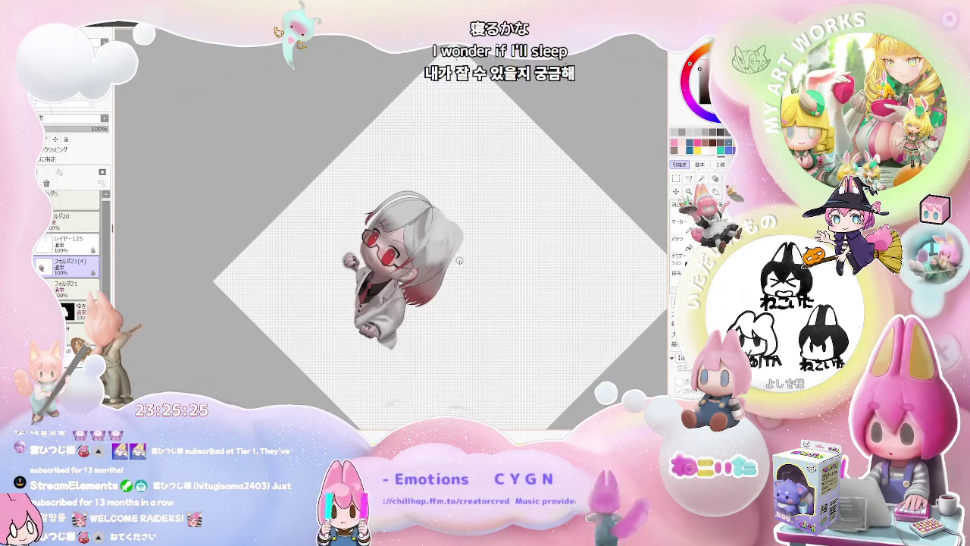
{"action": "left_click_drag", "start_coordinate": [461, 260], "coordinate": [447, 265]}
{"action": "scroll", "coordinate": [422, 265], "scroll_direction": "up", "scroll_amount": 2}
{"action": "scroll", "coordinate": [423, 265], "scroll_direction": "up", "scroll_amount": 2}
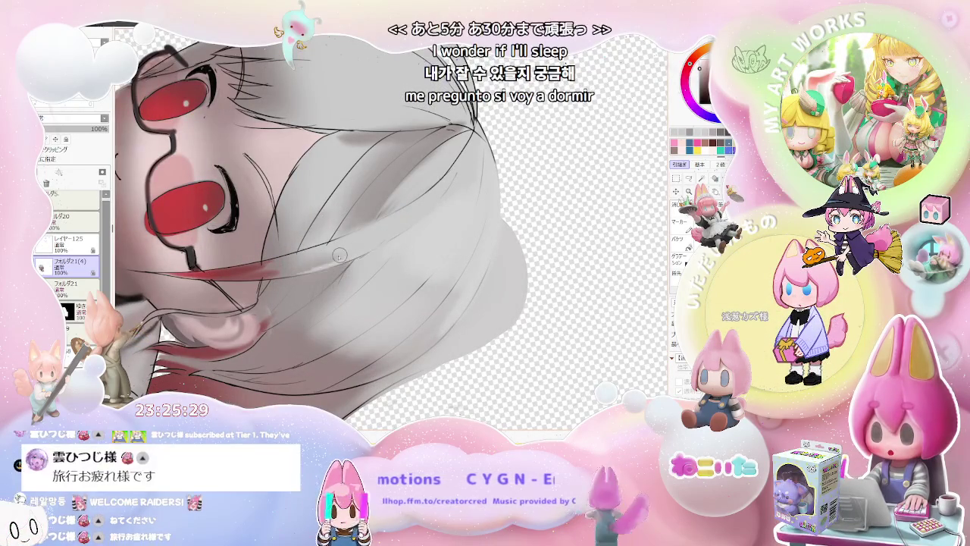
{"action": "scroll", "coordinate": [406, 219], "scroll_direction": "down", "scroll_amount": 1}
- Resize the brush to 90, then enlarge it to 254
{"action": "left_click_drag", "start_coordinate": [406, 219], "coordinate": [393, 204]}
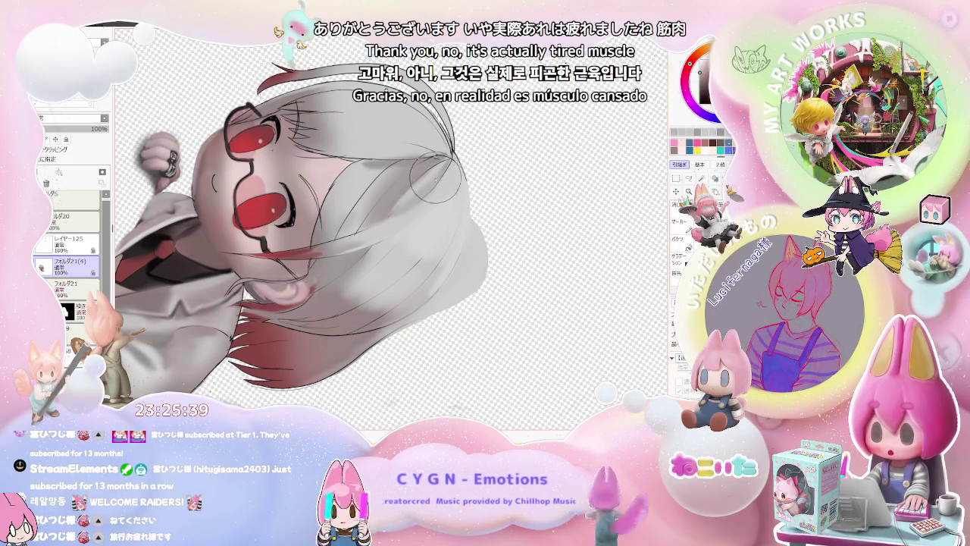
{"action": "left_click_drag", "start_coordinate": [437, 175], "coordinate": [455, 159]}
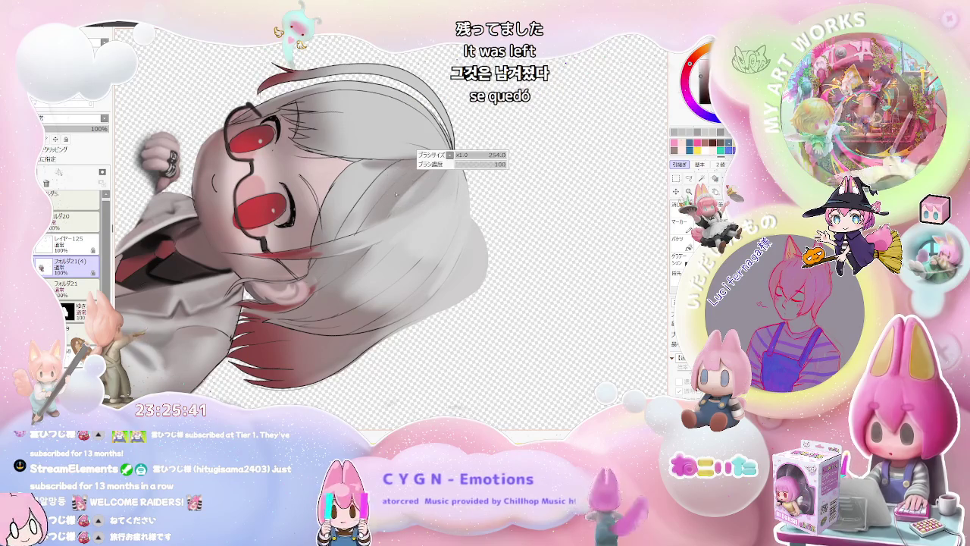
{"action": "scroll", "coordinate": [445, 195], "scroll_direction": "down", "scroll_amount": 1}
{"action": "scroll", "coordinate": [445, 195], "scroll_direction": "down", "scroll_amount": 2}
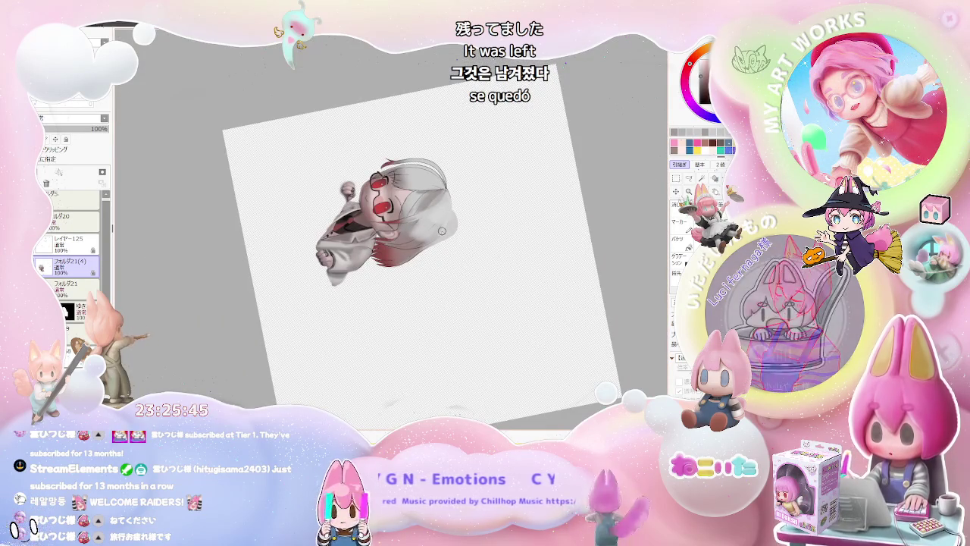
{"action": "scroll", "coordinate": [442, 231], "scroll_direction": "up", "scroll_amount": 2}
{"action": "scroll", "coordinate": [436, 201], "scroll_direction": "up", "scroll_amount": 1}
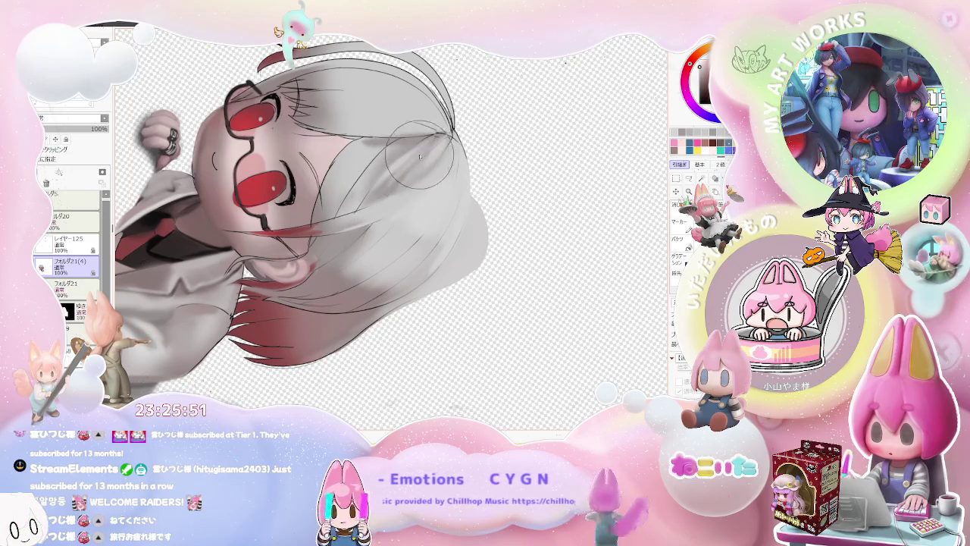
{"action": "scroll", "coordinate": [417, 160], "scroll_direction": "down", "scroll_amount": 1}
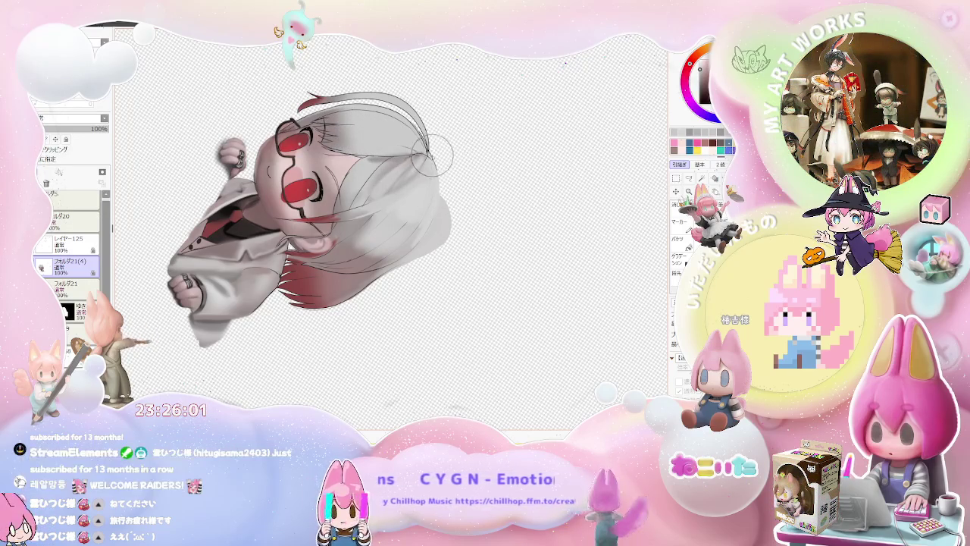
- Rotate the view back upright and zoom in and out to check the figure
{"action": "left_click_drag", "start_coordinate": [415, 151], "coordinate": [305, 164]}
{"action": "scroll", "coordinate": [304, 161], "scroll_direction": "up", "scroll_amount": 3}
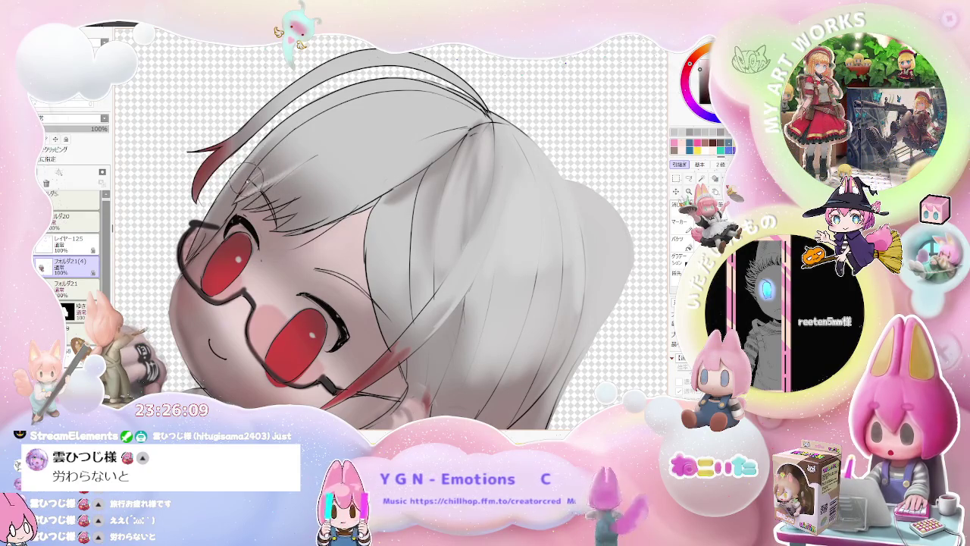
{"action": "scroll", "coordinate": [253, 175], "scroll_direction": "down", "scroll_amount": 2}
{"action": "scroll", "coordinate": [288, 151], "scroll_direction": "down", "scroll_amount": 2}
{"action": "scroll", "coordinate": [334, 132], "scroll_direction": "down", "scroll_amount": 2}
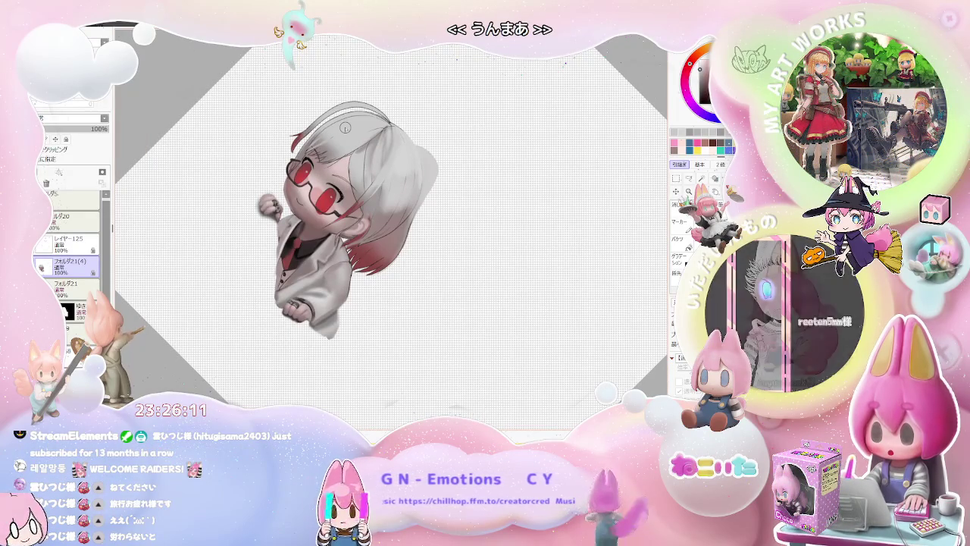
{"action": "scroll", "coordinate": [345, 128], "scroll_direction": "up", "scroll_amount": 2}
{"action": "scroll", "coordinate": [345, 128], "scroll_direction": "up", "scroll_amount": 2}
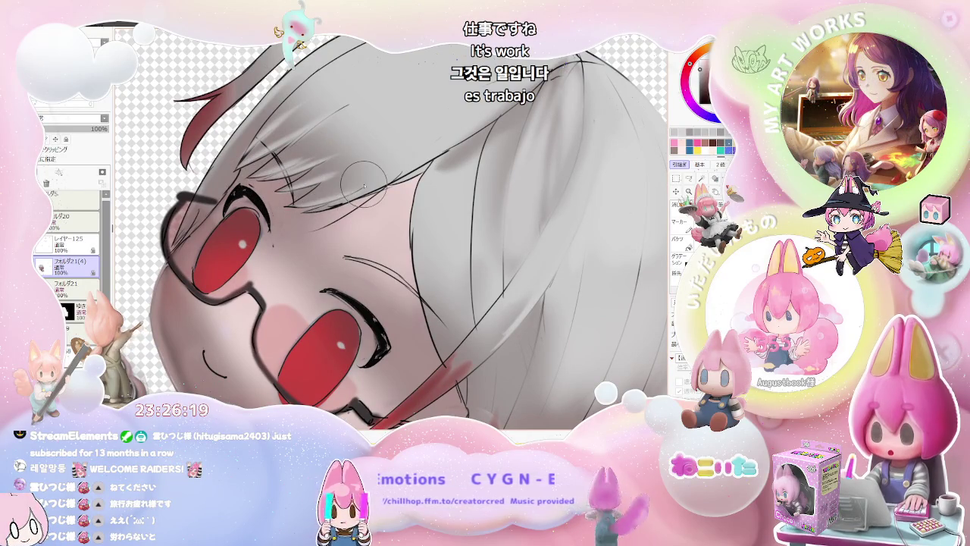
{"action": "scroll", "coordinate": [326, 193], "scroll_direction": "down", "scroll_amount": 2}
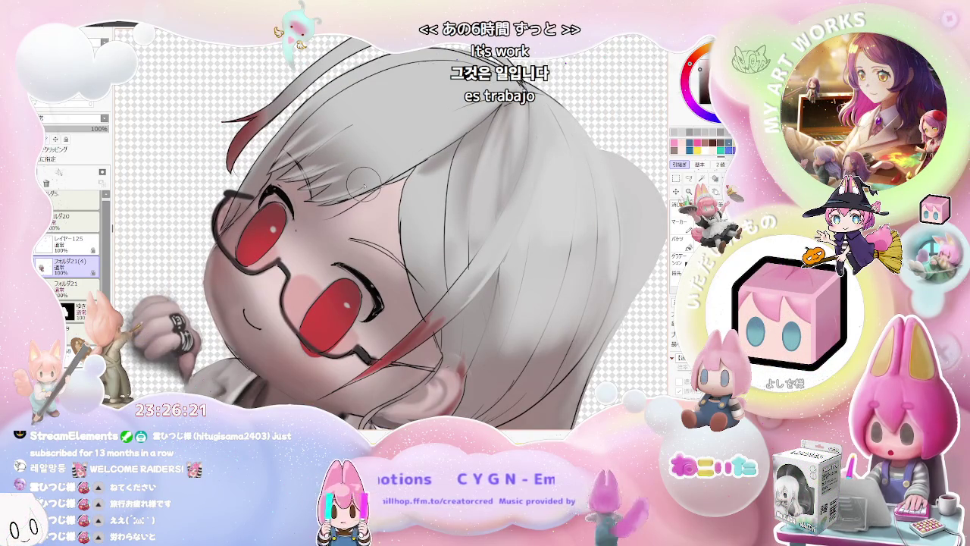
{"action": "scroll", "coordinate": [363, 181], "scroll_direction": "down", "scroll_amount": 1}
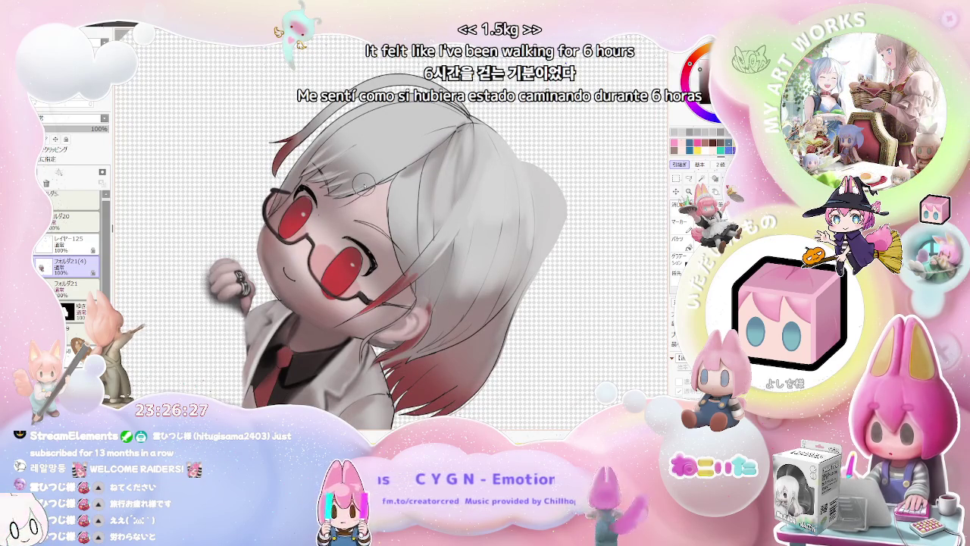
{"action": "scroll", "coordinate": [363, 182], "scroll_direction": "up", "scroll_amount": 1}
{"action": "scroll", "coordinate": [278, 195], "scroll_direction": "up", "scroll_amount": 1}
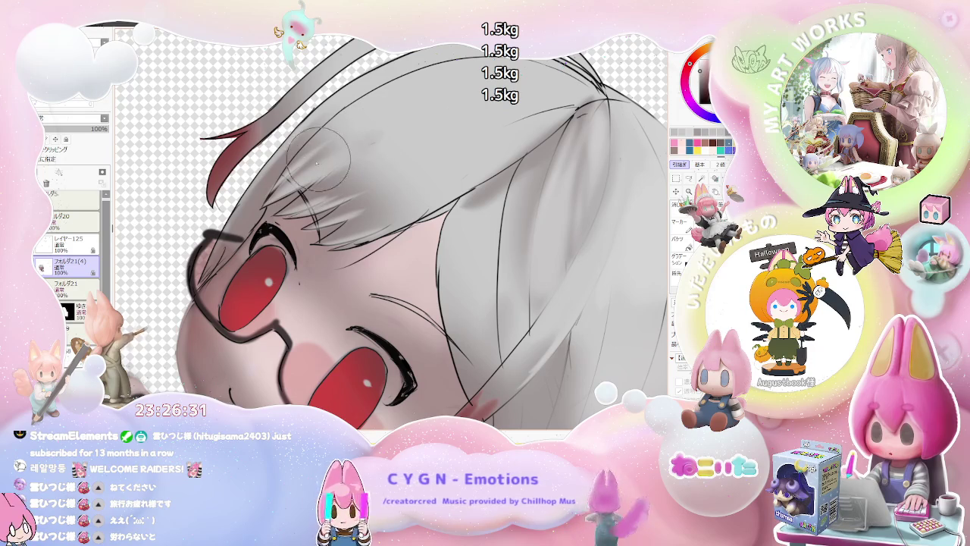
{"action": "scroll", "coordinate": [347, 135], "scroll_direction": "down", "scroll_amount": 2}
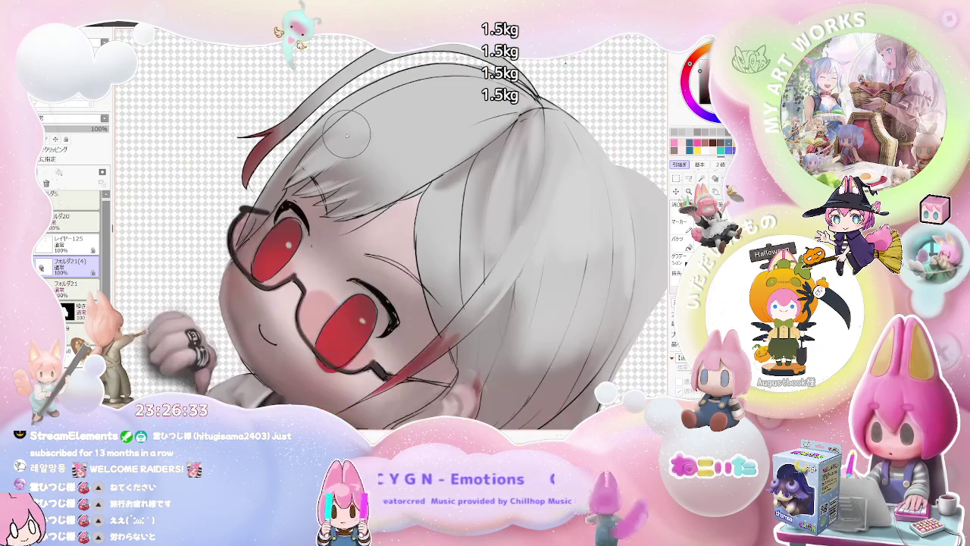
{"action": "scroll", "coordinate": [346, 135], "scroll_direction": "down", "scroll_amount": 1}
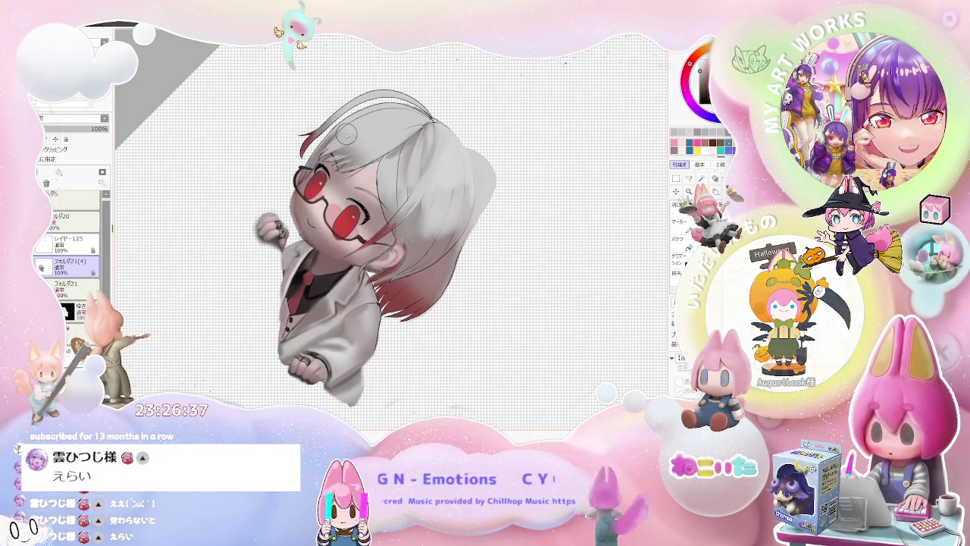
{"action": "scroll", "coordinate": [359, 176], "scroll_direction": "up", "scroll_amount": 3}
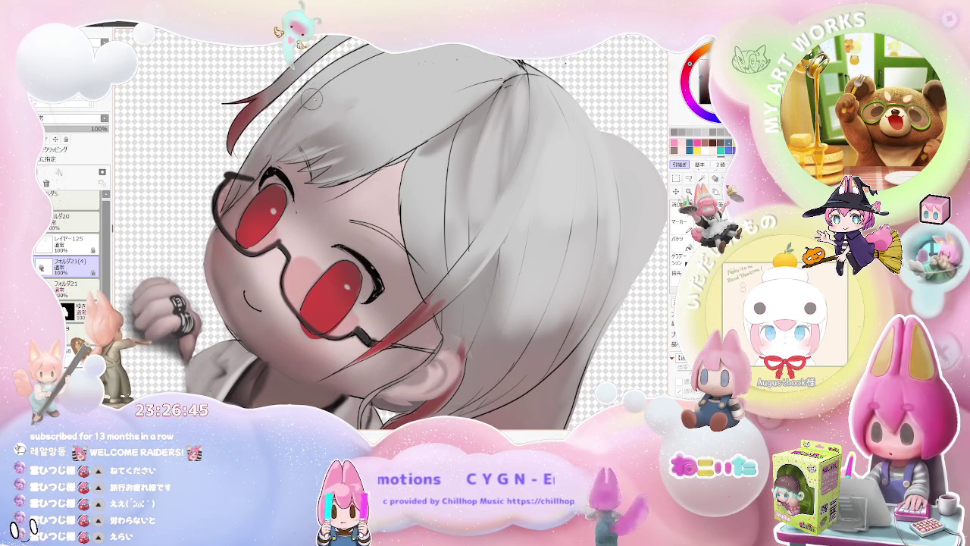
{"action": "scroll", "coordinate": [362, 68], "scroll_direction": "down", "scroll_amount": 2}
{"action": "scroll", "coordinate": [363, 67], "scroll_direction": "down", "scroll_amount": 2}
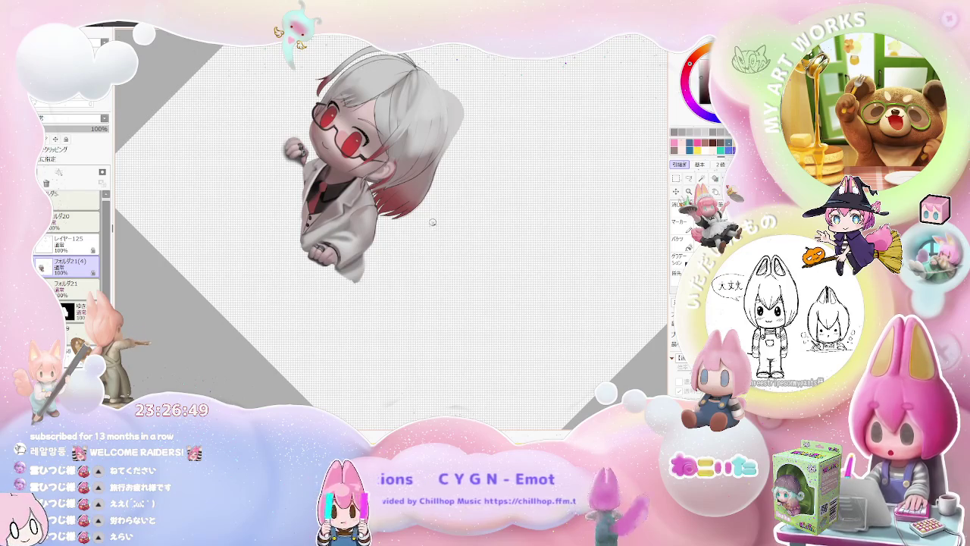
{"action": "left_click_drag", "start_coordinate": [440, 179], "coordinate": [395, 263]}
{"action": "scroll", "coordinate": [395, 263], "scroll_direction": "up", "scroll_amount": 2}
{"action": "scroll", "coordinate": [395, 263], "scroll_direction": "up", "scroll_amount": 2}
{"action": "scroll", "coordinate": [397, 230], "scroll_direction": "down", "scroll_amount": 1}
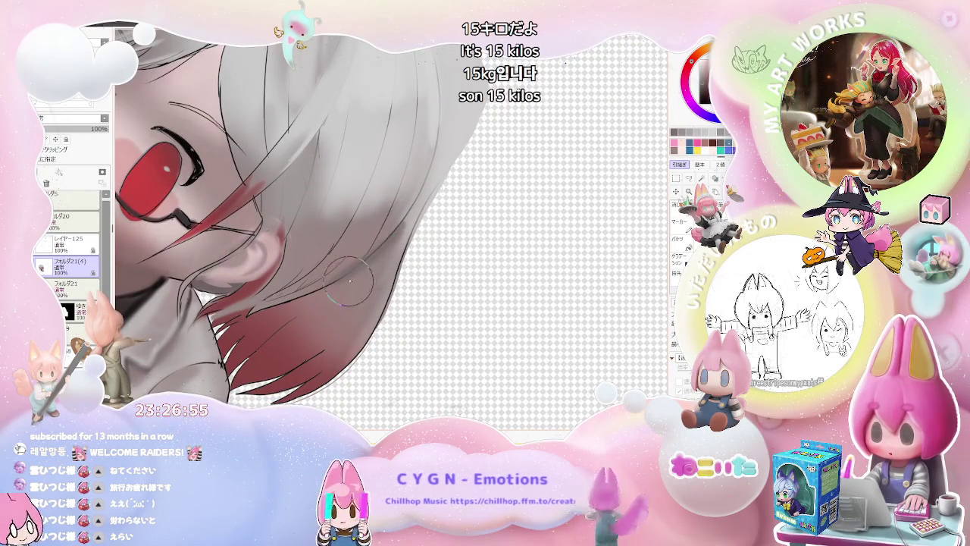
{"action": "scroll", "coordinate": [348, 284], "scroll_direction": "down", "scroll_amount": 2}
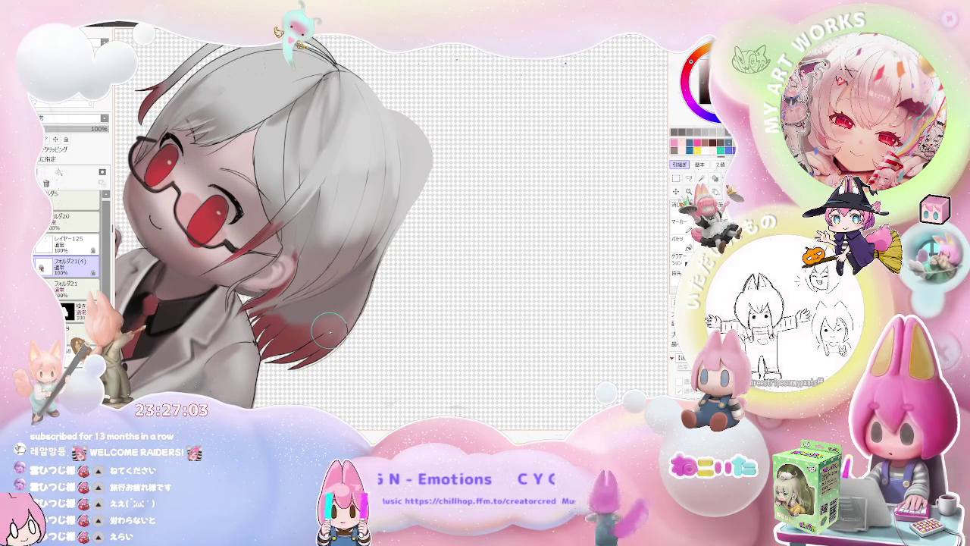
{"action": "scroll", "coordinate": [331, 321], "scroll_direction": "up", "scroll_amount": 2}
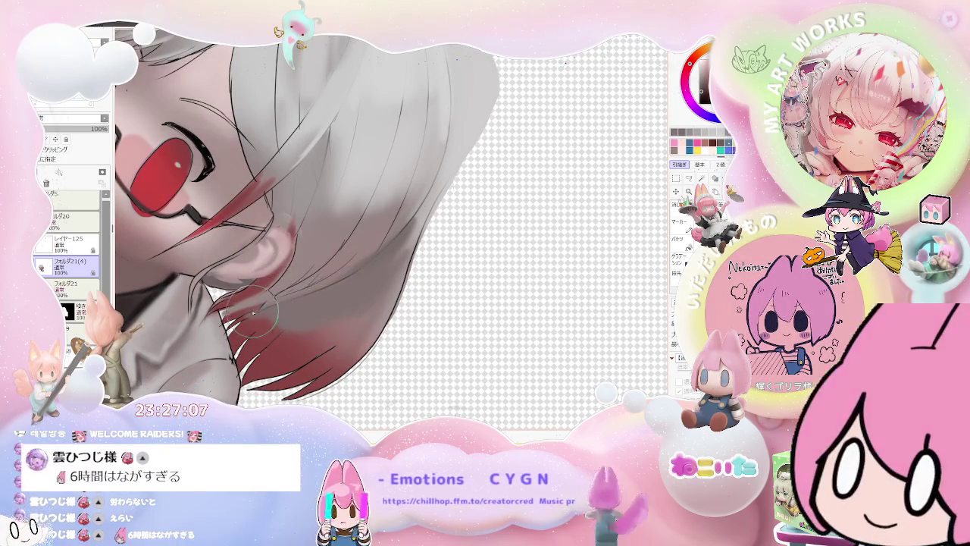
{"action": "scroll", "coordinate": [353, 263], "scroll_direction": "down", "scroll_amount": 3}
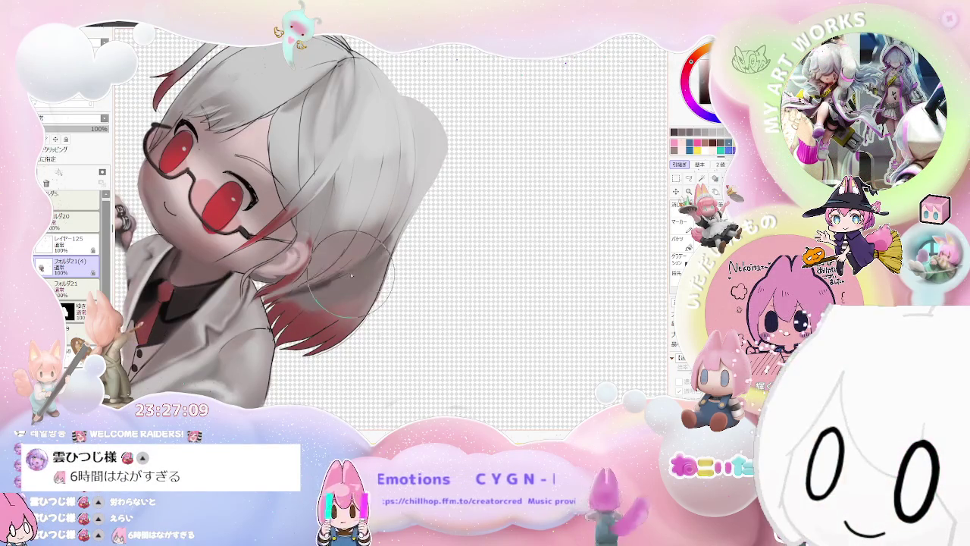
{"action": "scroll", "coordinate": [322, 289], "scroll_direction": "up", "scroll_amount": 4}
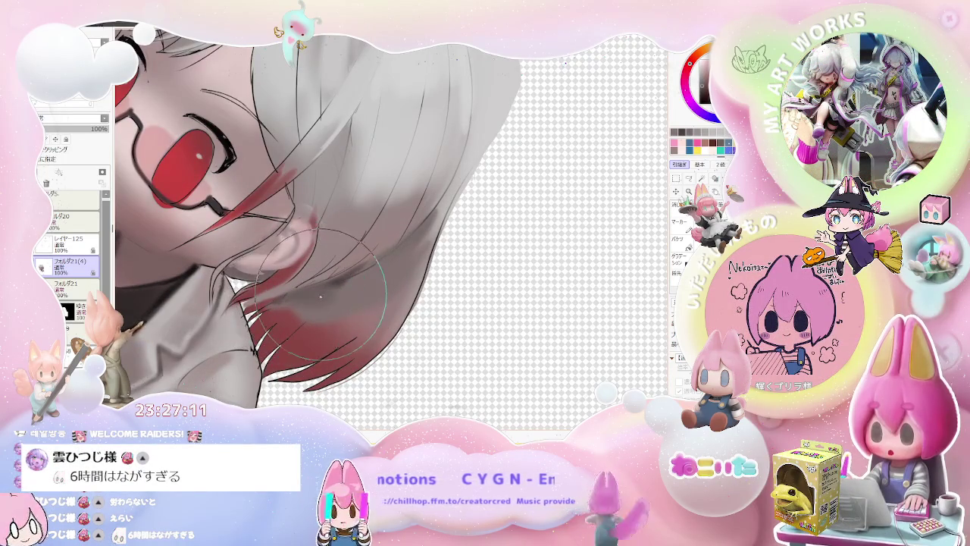
{"action": "left_click_drag", "start_coordinate": [350, 277], "coordinate": [390, 250]}
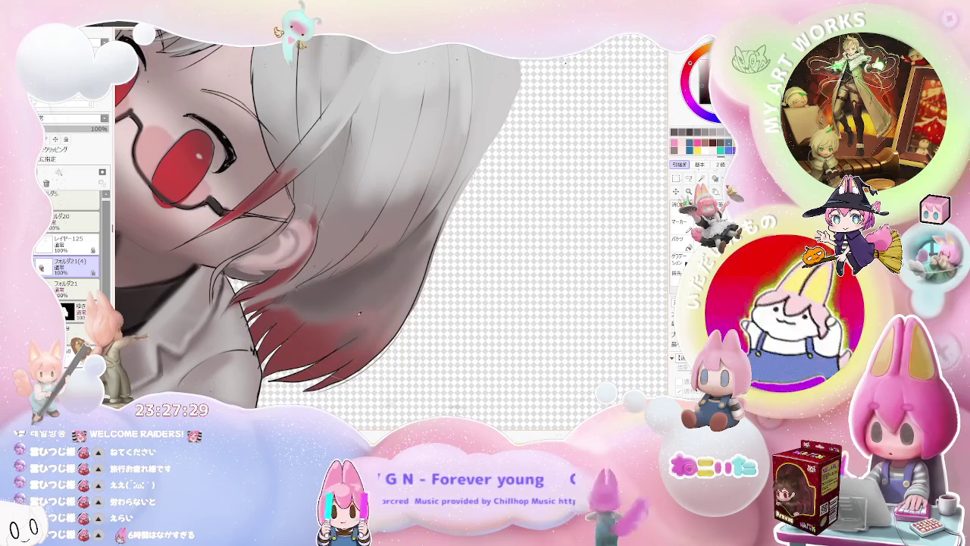
{"action": "left_click_drag", "start_coordinate": [320, 319], "coordinate": [328, 350]}
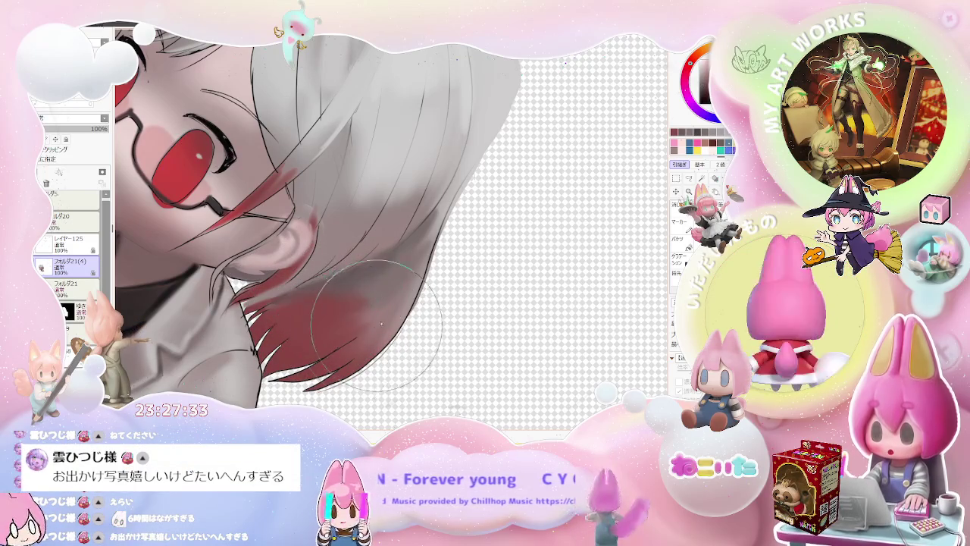
{"action": "scroll", "coordinate": [329, 324], "scroll_direction": "down", "scroll_amount": 1}
{"action": "scroll", "coordinate": [334, 326], "scroll_direction": "down", "scroll_amount": 1}
{"action": "scroll", "coordinate": [352, 332], "scroll_direction": "up", "scroll_amount": 1}
{"action": "scroll", "coordinate": [352, 334], "scroll_direction": "up", "scroll_amount": 1}
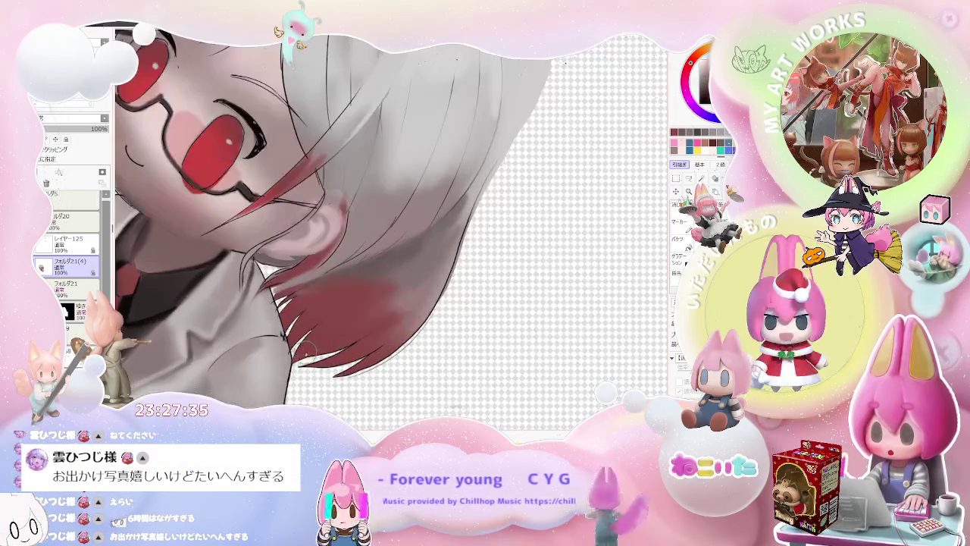
{"action": "scroll", "coordinate": [396, 312], "scroll_direction": "down", "scroll_amount": 2}
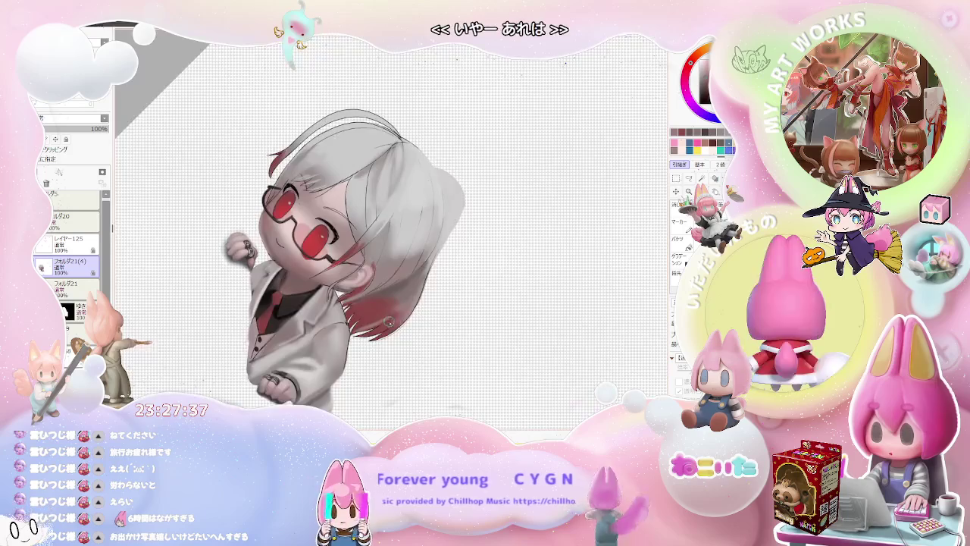
- Rotate the canvas nearly upside down and brush red strokes over the left hair strands and ends
{"action": "key", "text": "Delete"}
{"action": "key", "text": "Delete"}
{"action": "key", "text": "Delete"}
{"action": "key", "text": "Delete"}
{"action": "key", "text": "Delete"}
{"action": "key", "text": "Delete"}
{"action": "key", "text": "Delete"}
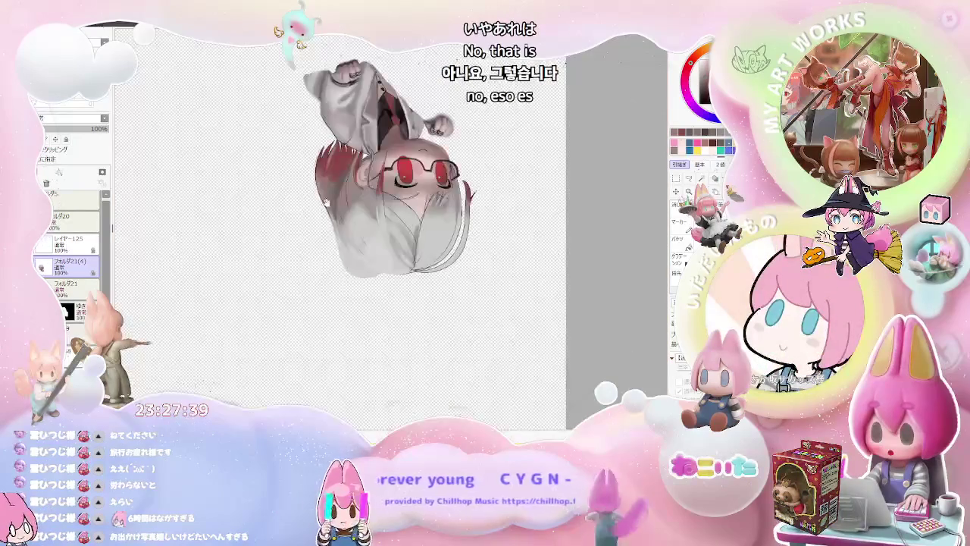
{"action": "key", "text": "Delete"}
{"action": "scroll", "coordinate": [303, 311], "scroll_direction": "up", "scroll_amount": 1}
{"action": "scroll", "coordinate": [244, 304], "scroll_direction": "up", "scroll_amount": 1}
{"action": "mouse_move", "coordinate": [244, 304]}
{"action": "left_mouse_down"}
{"action": "mouse_move", "coordinate": [295, 243]}
{"action": "mouse_move", "coordinate": [264, 306]}
{"action": "mouse_move", "coordinate": [275, 282]}
{"action": "mouse_move", "coordinate": [249, 313]}
{"action": "left_mouse_up"}
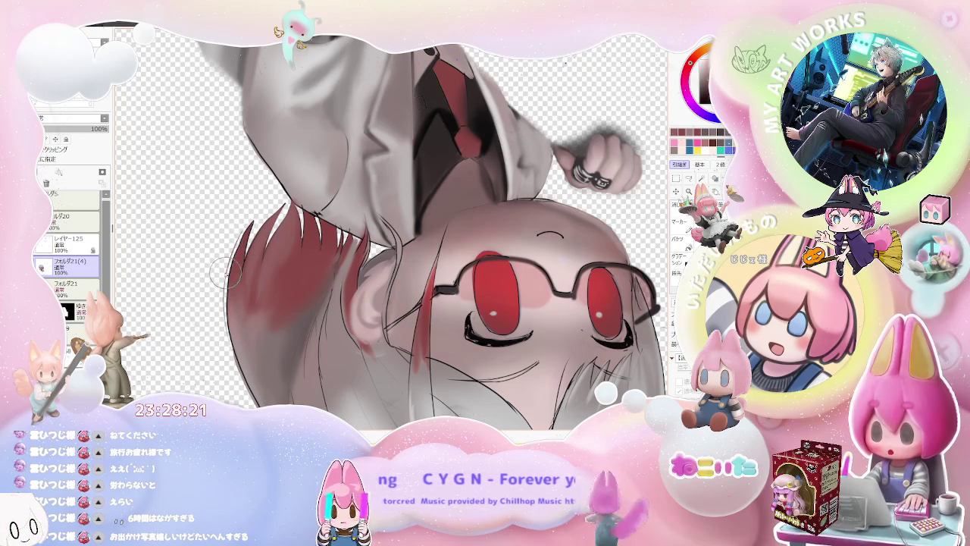
{"action": "left_click_drag", "start_coordinate": [246, 224], "coordinate": [226, 271]}
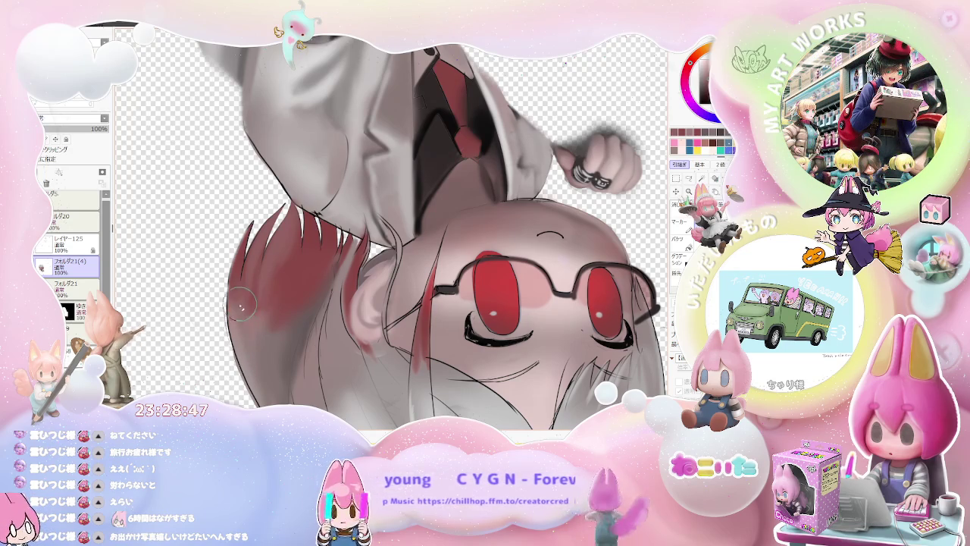
- Enlarge the brush, blend soft red into the left hair, and turn the view back upright
{"action": "key", "text": "bracketright"}
{"action": "left_click_drag", "start_coordinate": [250, 242], "coordinate": [212, 334]}
{"action": "mouse_move", "coordinate": [250, 219]}
{"action": "left_mouse_down"}
{"action": "mouse_move", "coordinate": [224, 311]}
{"action": "mouse_move", "coordinate": [228, 372]}
{"action": "left_mouse_up"}
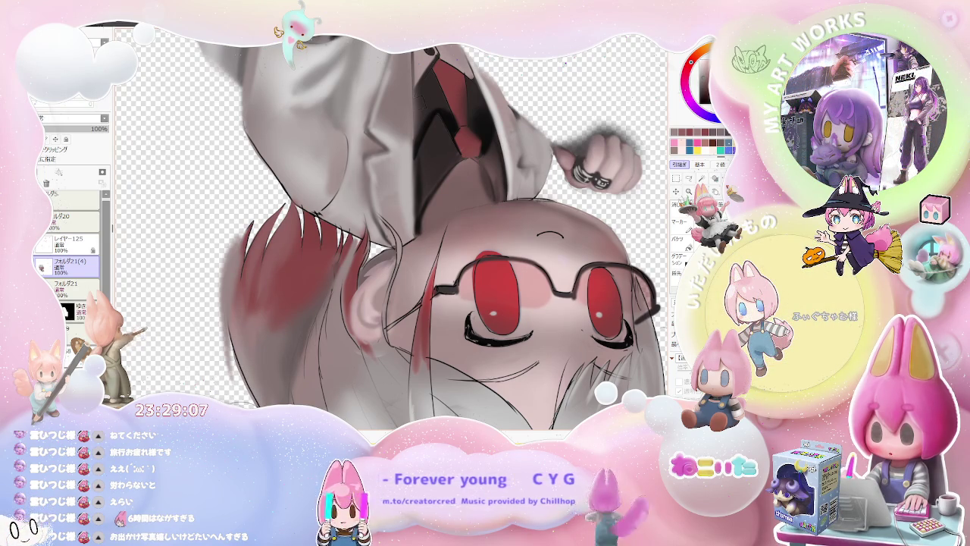
{"action": "scroll", "coordinate": [250, 394], "scroll_direction": "down", "scroll_amount": 2}
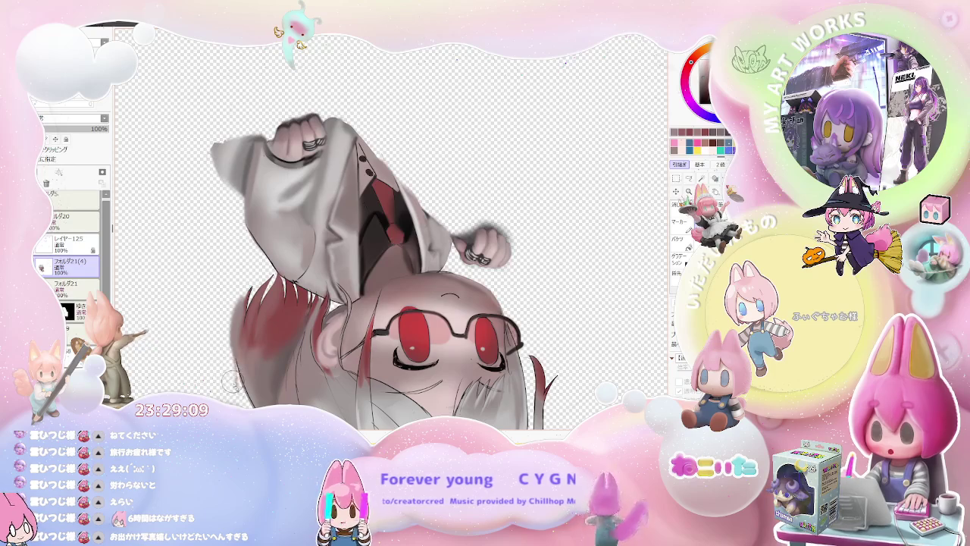
{"action": "scroll", "coordinate": [241, 393], "scroll_direction": "down", "scroll_amount": 1}
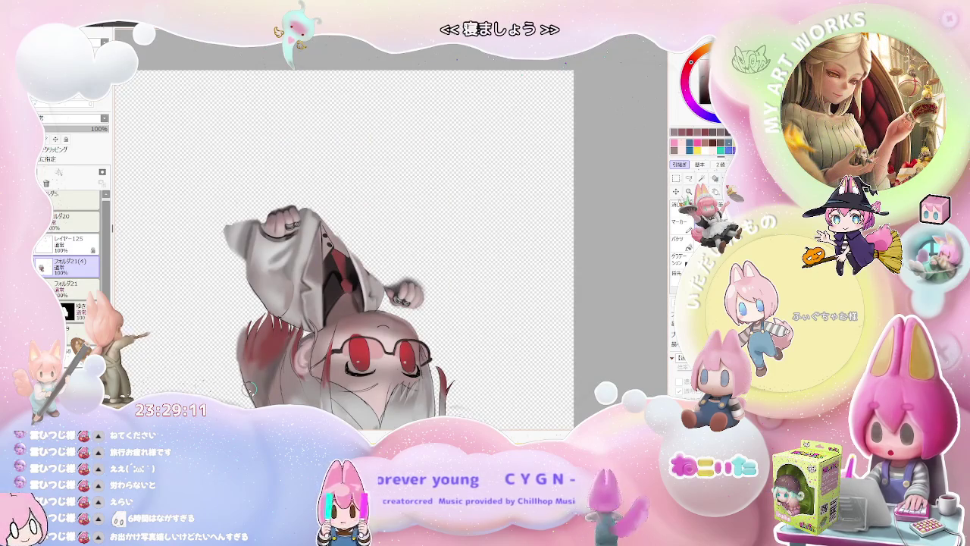
{"action": "scroll", "coordinate": [248, 389], "scroll_direction": "down", "scroll_amount": 1}
{"action": "scroll", "coordinate": [406, 304], "scroll_direction": "down", "scroll_amount": 1}
{"action": "mouse_move", "coordinate": [407, 303]}
{"action": "left_mouse_down"}
{"action": "mouse_move", "coordinate": [562, 353]}
{"action": "mouse_move", "coordinate": [442, 366]}
{"action": "left_mouse_up"}
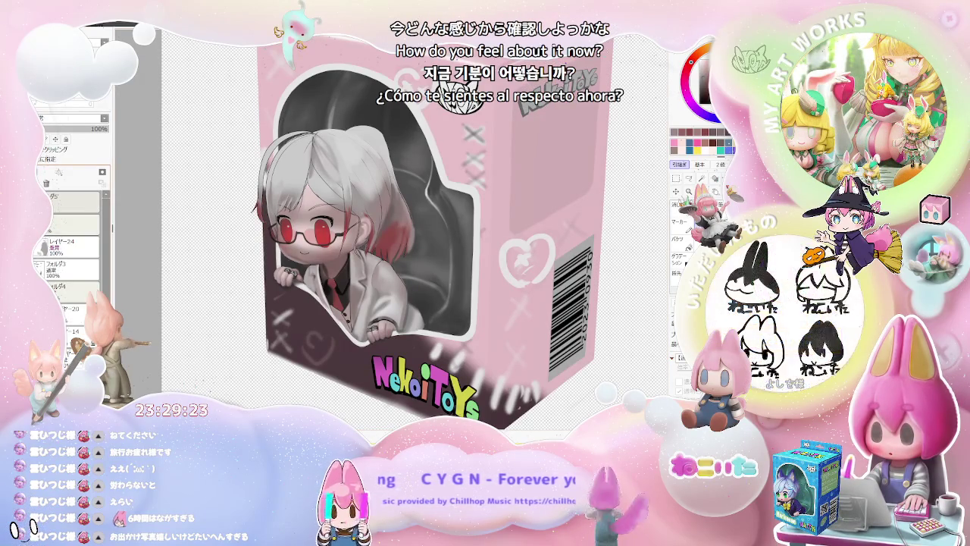
{"action": "left_click", "coordinate": [67, 266]}
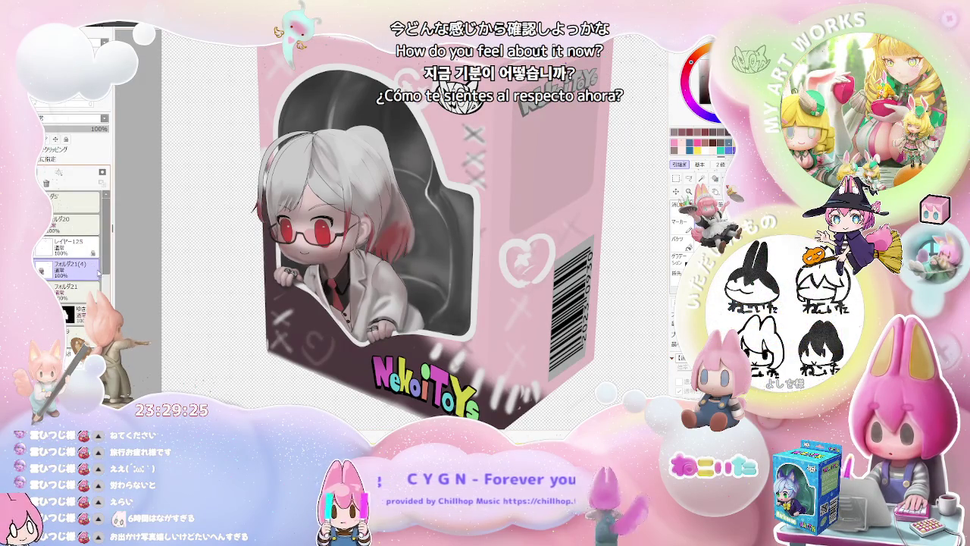
{"action": "scroll", "coordinate": [68, 250], "scroll_direction": "down", "scroll_amount": 5}
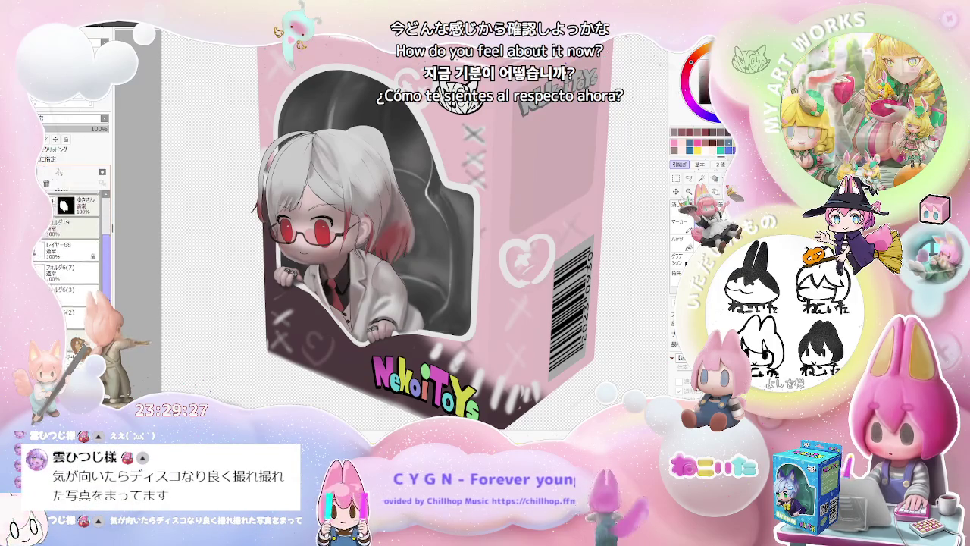
{"action": "scroll", "coordinate": [55, 224], "scroll_direction": "up", "scroll_amount": 1}
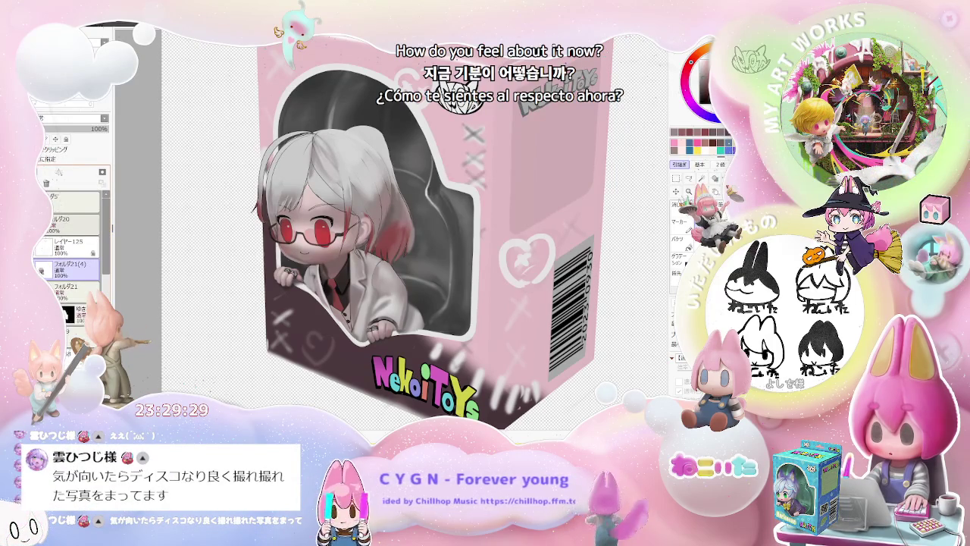
{"action": "scroll", "coordinate": [54, 225], "scroll_direction": "up", "scroll_amount": 1}
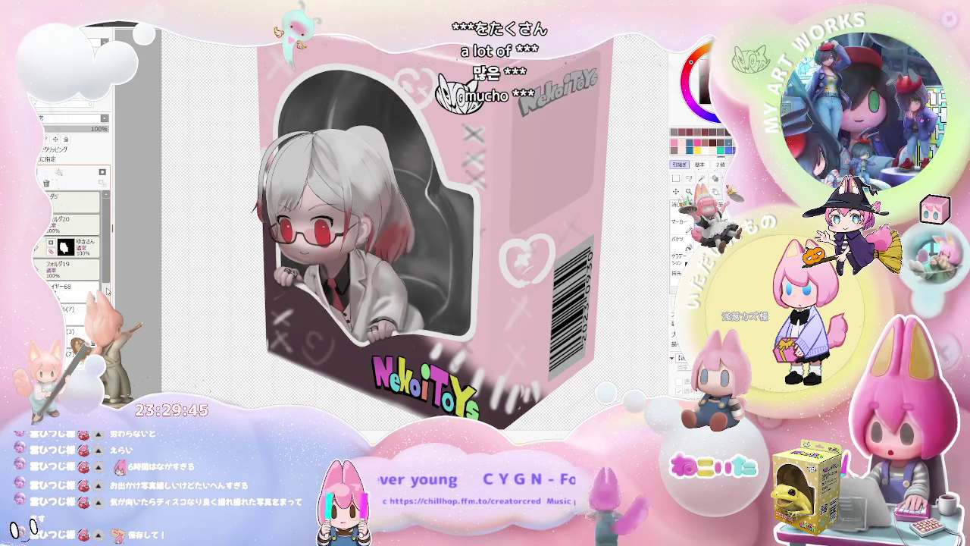
{"action": "scroll", "coordinate": [68, 250], "scroll_direction": "down", "scroll_amount": 2}
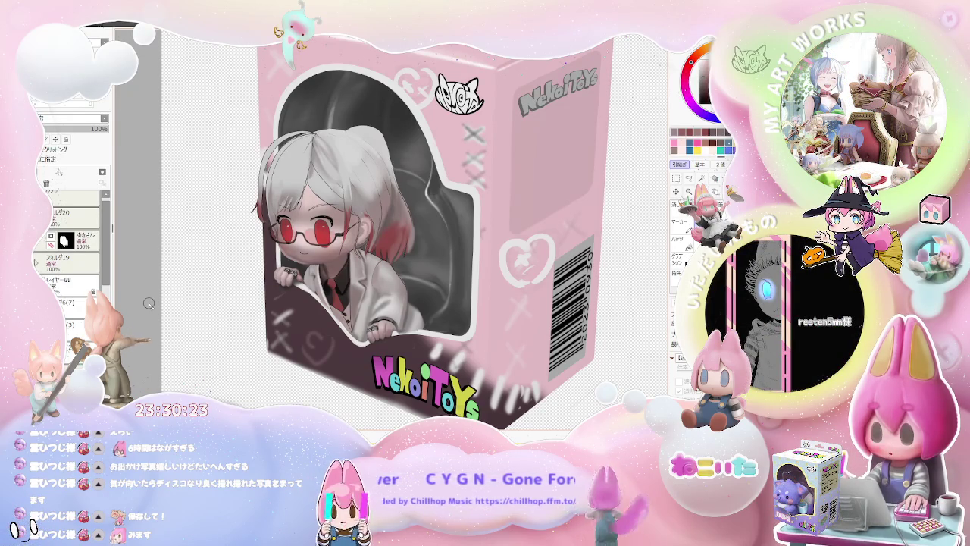
{"action": "scroll", "coordinate": [68, 250], "scroll_direction": "down", "scroll_amount": 5}
{"action": "left_click", "coordinate": [67, 258]}
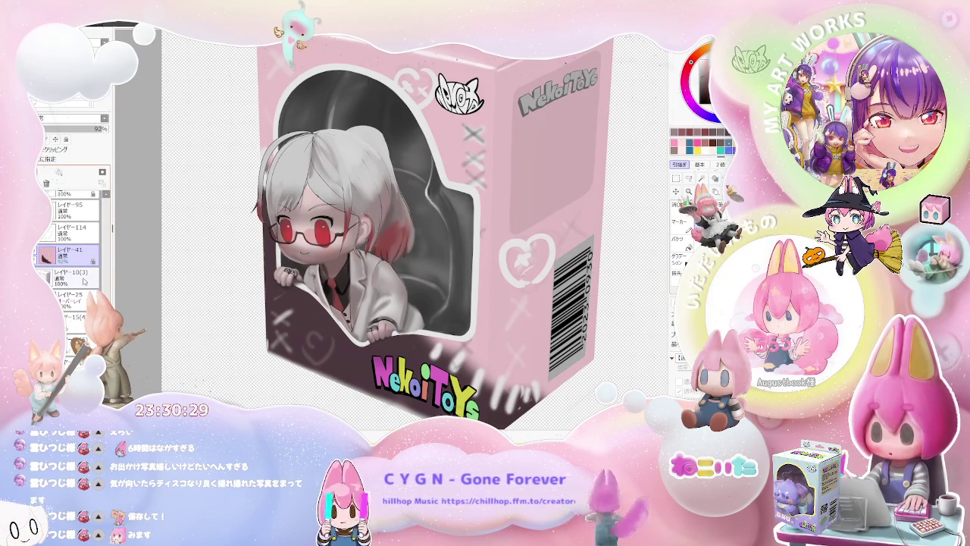
- Duplicate the box colour layer, then desaturate and lighten the copy so the pink box turns light grey-white
{"action": "key", "text": "ctrl+j"}
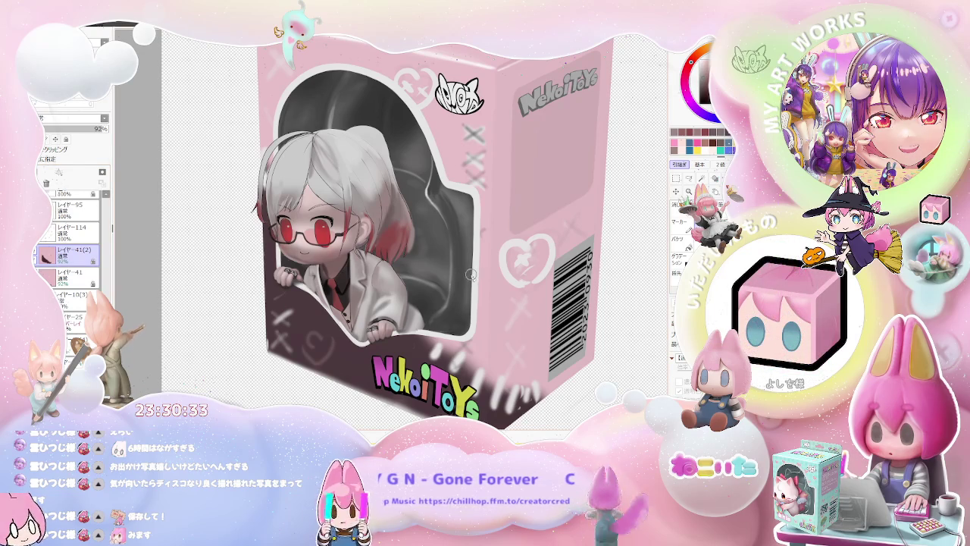
{"action": "key", "text": "ctrl+shift+u"}
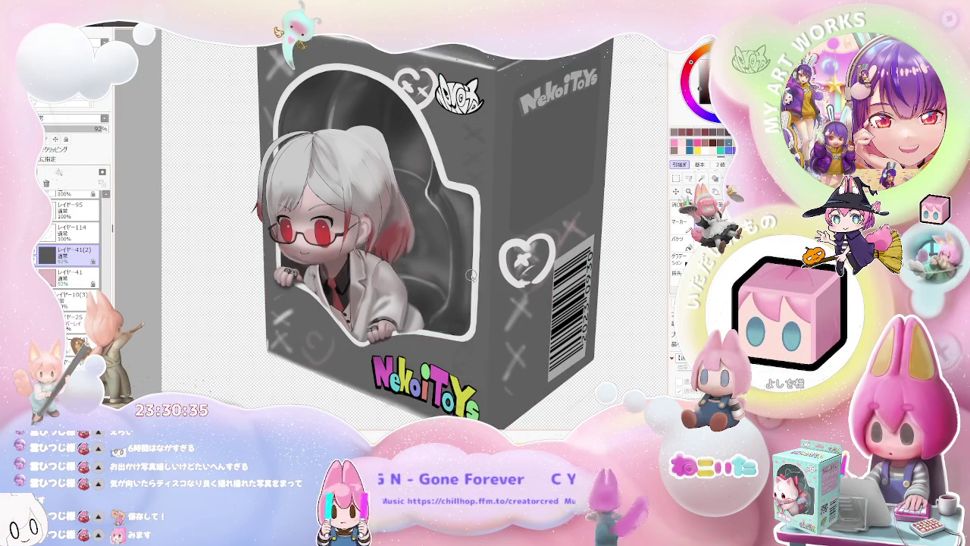
{"action": "key", "text": "ctrl+i"}
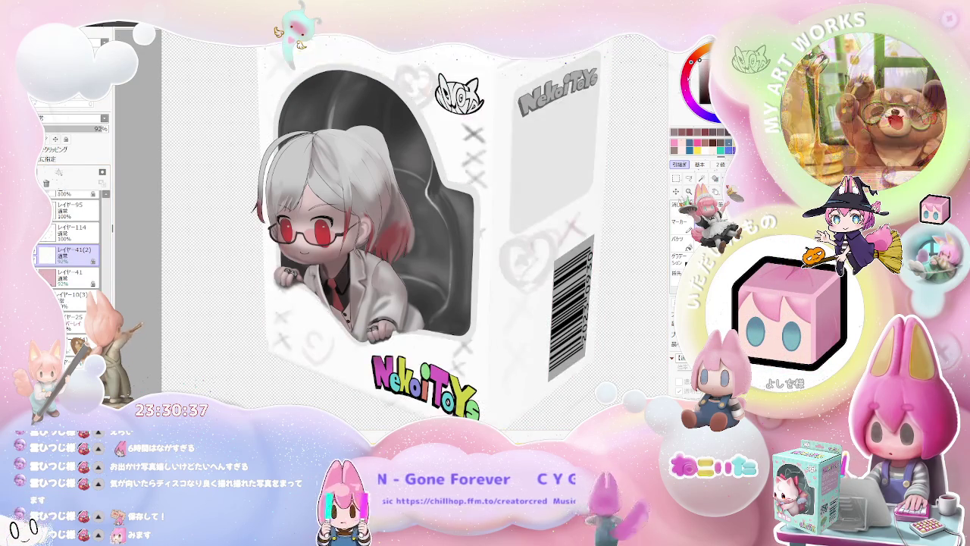
{"action": "key", "text": "ctrl+z"}
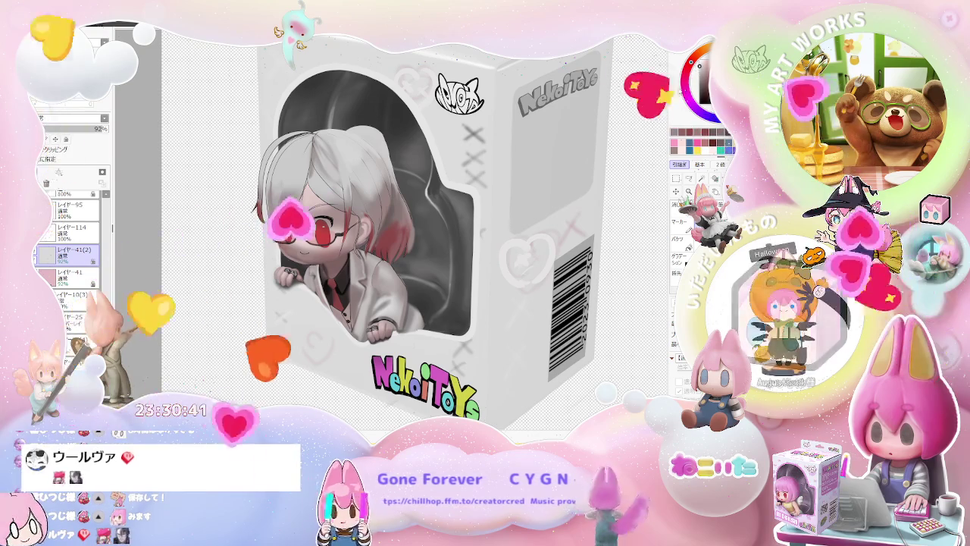
{"action": "scroll", "coordinate": [69, 250], "scroll_direction": "up", "scroll_amount": 2}
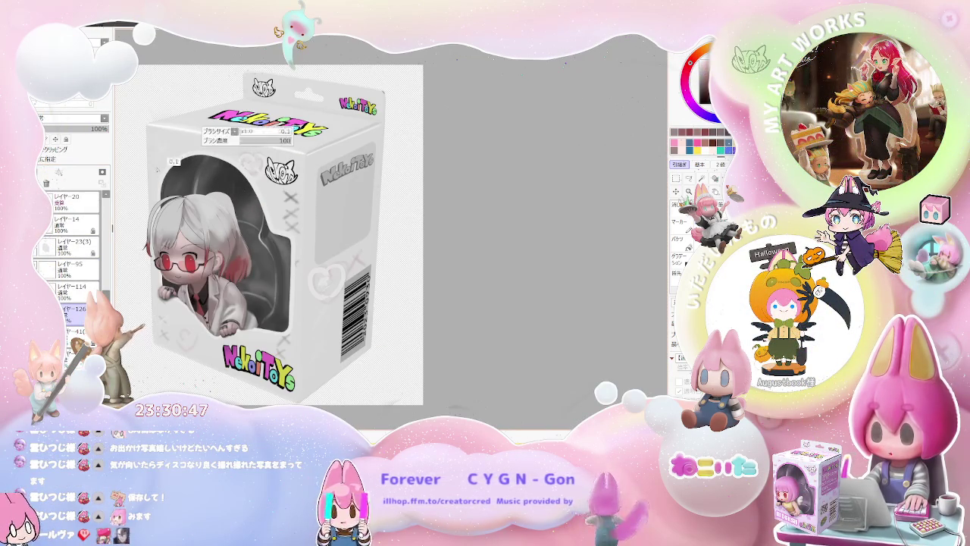
- Draw freehand red guide lines along the box's left, top, right and bottom front edges
{"action": "left_click_drag", "start_coordinate": [154, 176], "coordinate": [294, 146]}
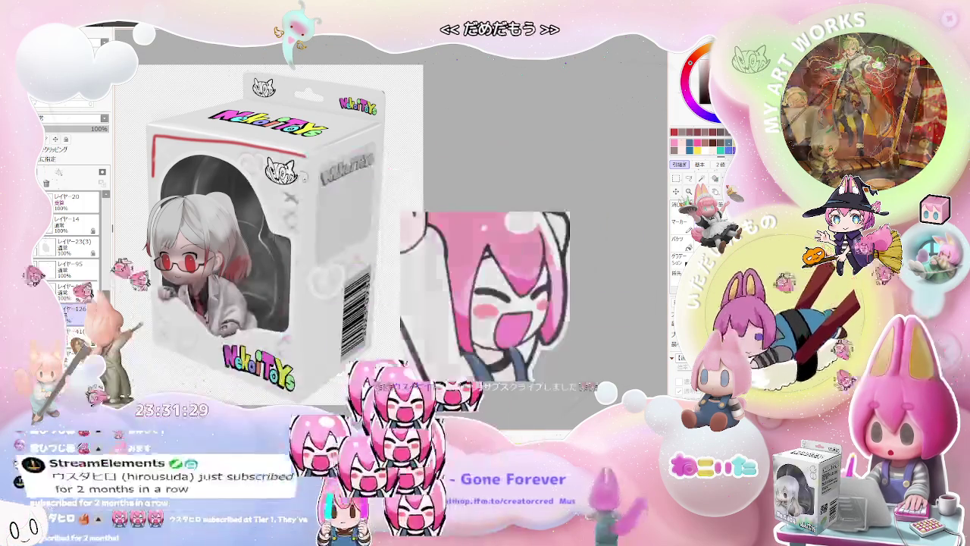
{"action": "left_click_drag", "start_coordinate": [305, 152], "coordinate": [295, 266]}
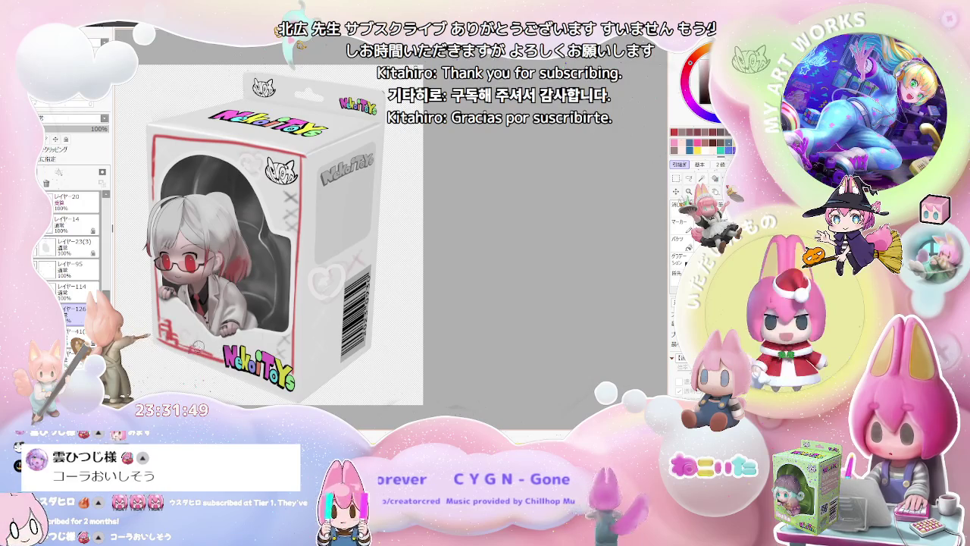
{"action": "left_click_drag", "start_coordinate": [188, 354], "coordinate": [272, 360]}
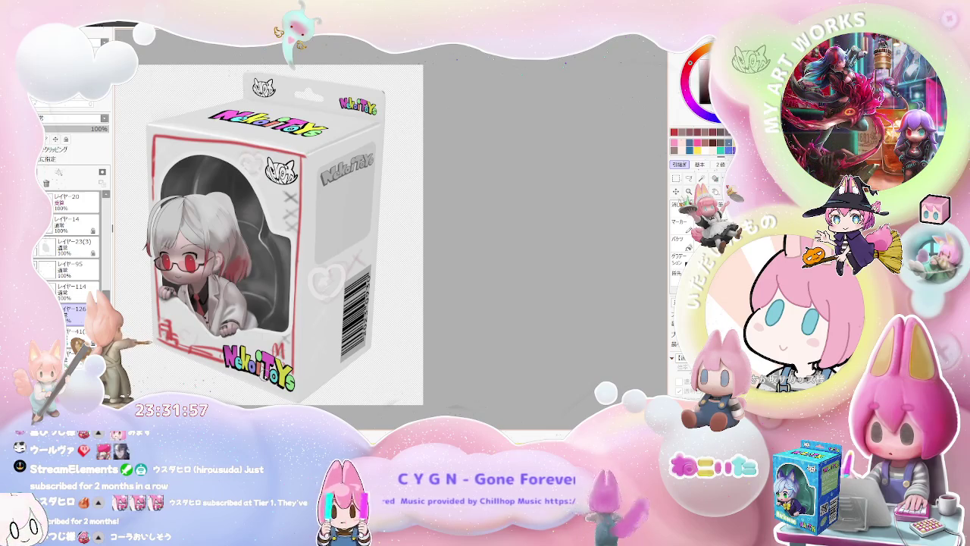
{"action": "scroll", "coordinate": [252, 394], "scroll_direction": "down", "scroll_amount": 3}
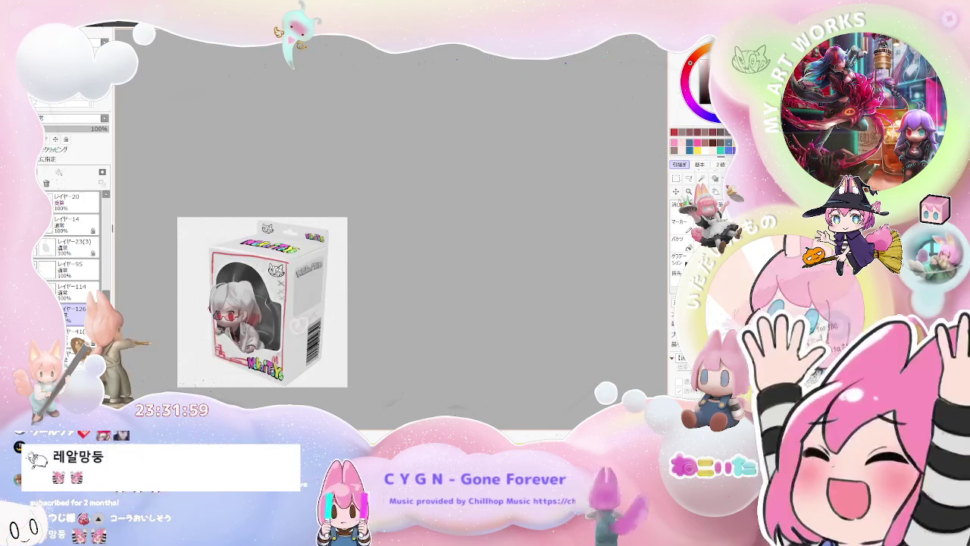
{"action": "scroll", "coordinate": [292, 263], "scroll_direction": "up", "scroll_amount": 2}
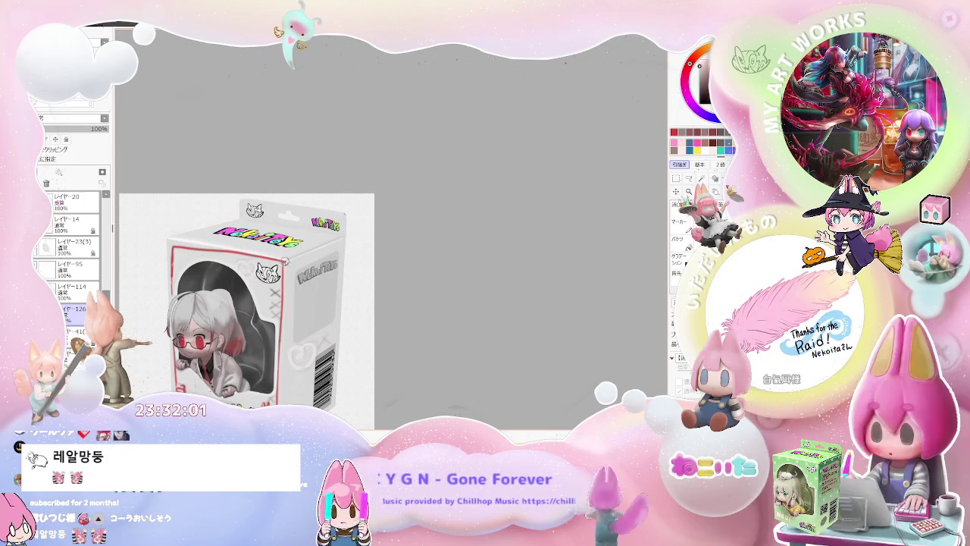